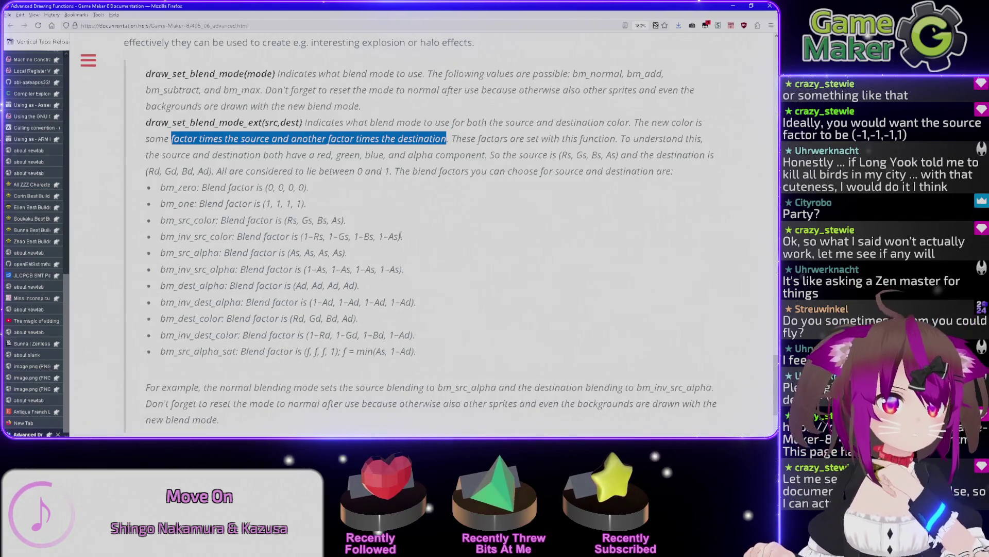
Study the bm_inv_src_color and bm_src_alpha_sat blend factor formulas, including min(As, 1-Ad)
{"action": "left_click_drag", "start_coordinate": [393, 236], "coordinate": [386, 237]}
{"action": "left_click", "coordinate": [396, 236]}
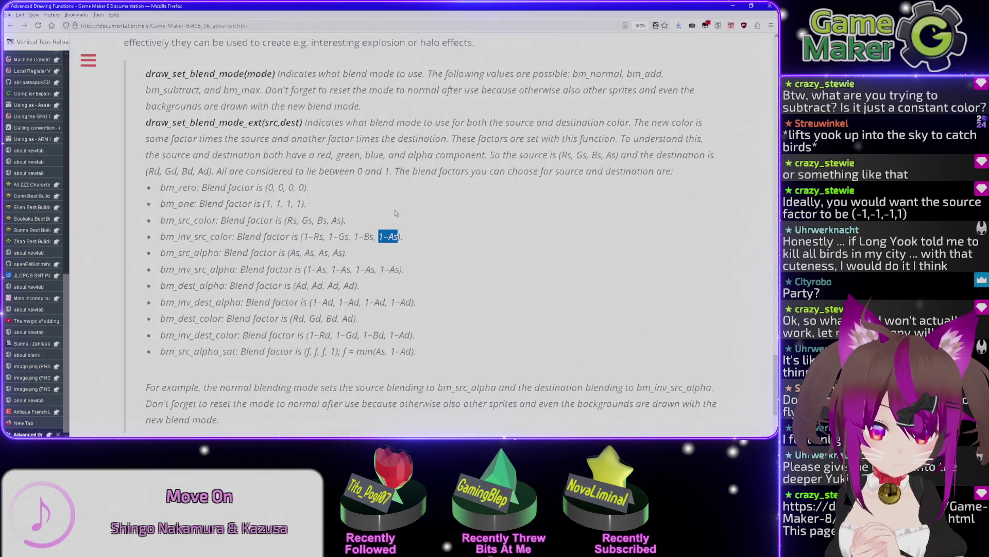
{"action": "double_click", "coordinate": [404, 350]}
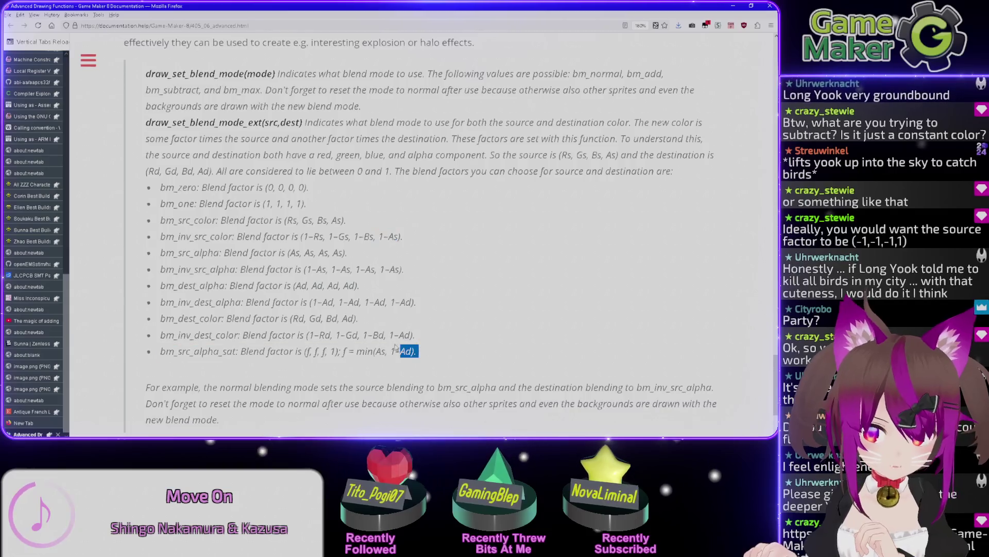
{"action": "left_click", "coordinate": [439, 354]}
{"action": "left_click_drag", "start_coordinate": [439, 354], "coordinate": [221, 364]}
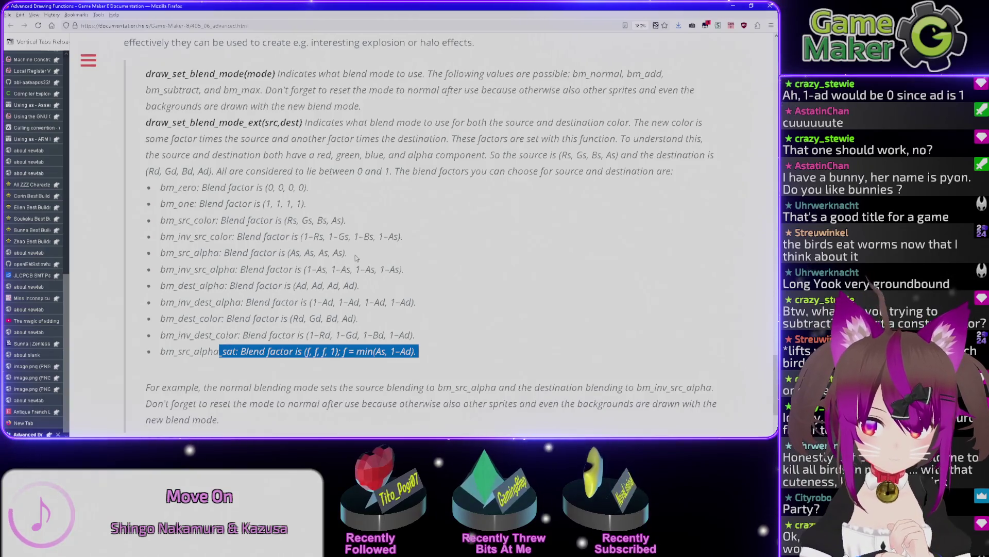
{"action": "double_click", "coordinate": [380, 351]}
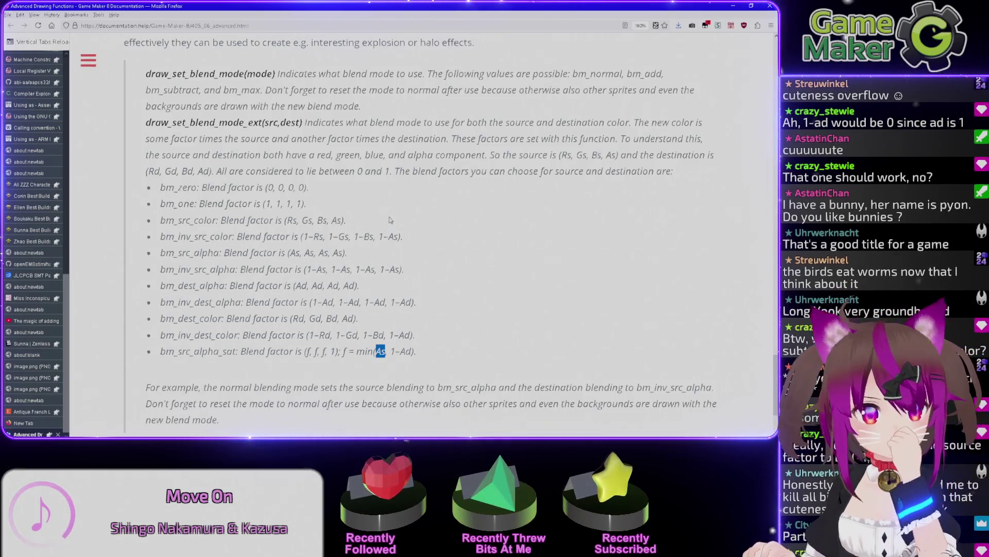
Review the draw_set_blend_mode_ext(src,dest) signature and the bm_one and bm_inv_src_color factors
{"action": "double_click", "coordinate": [290, 122]}
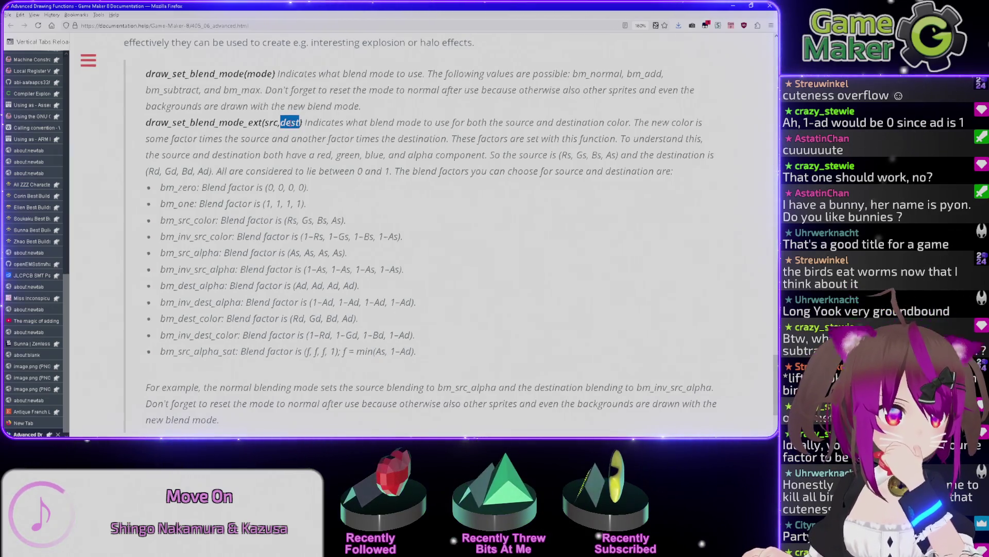
{"action": "left_click_drag", "start_coordinate": [255, 205], "coordinate": [276, 204]}
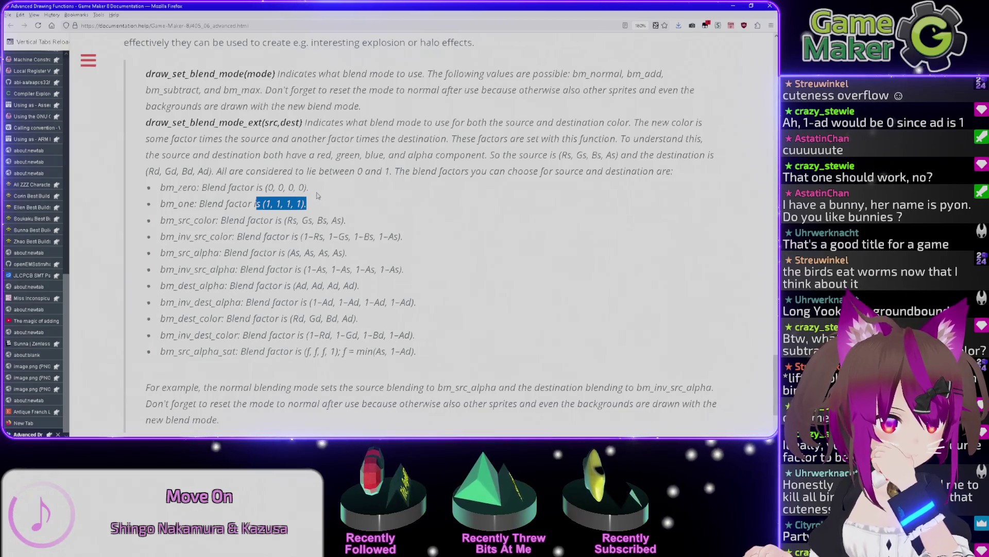
{"action": "scroll", "coordinate": [318, 196], "scroll_direction": "down", "scroll_amount": 3}
{"action": "scroll", "coordinate": [403, 238], "scroll_direction": "up", "scroll_amount": 5}
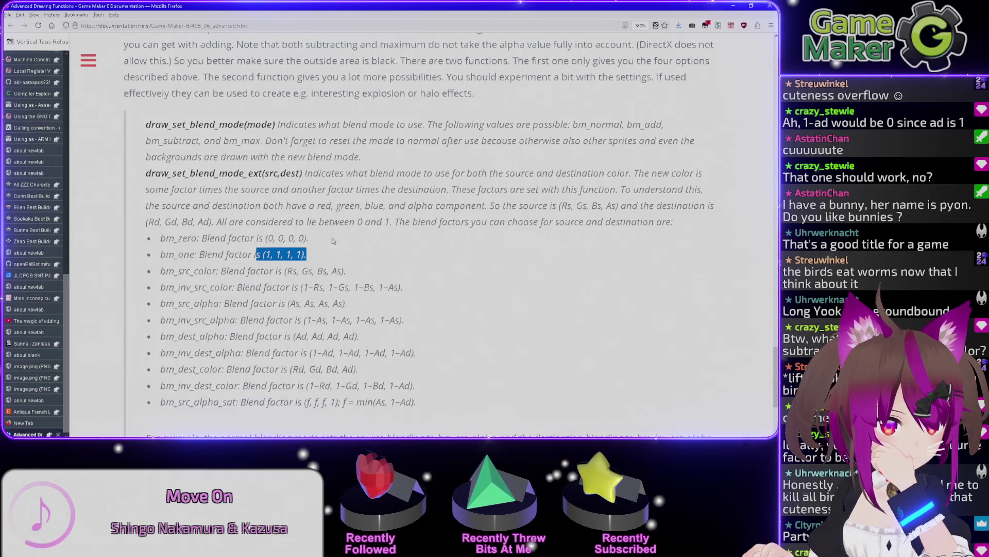
{"action": "left_click_drag", "start_coordinate": [244, 173], "coordinate": [313, 174]}
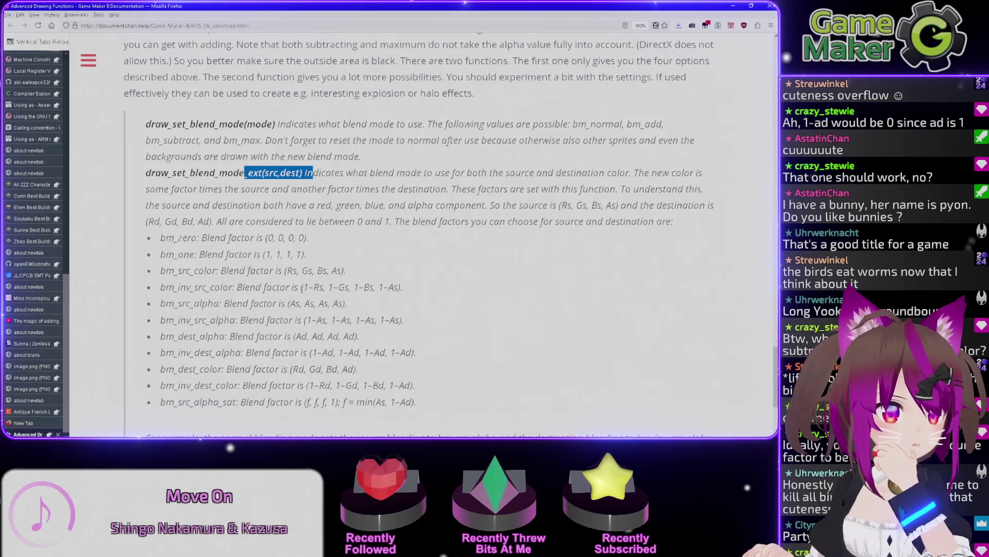
{"action": "left_click_drag", "start_coordinate": [302, 288], "coordinate": [345, 287]}
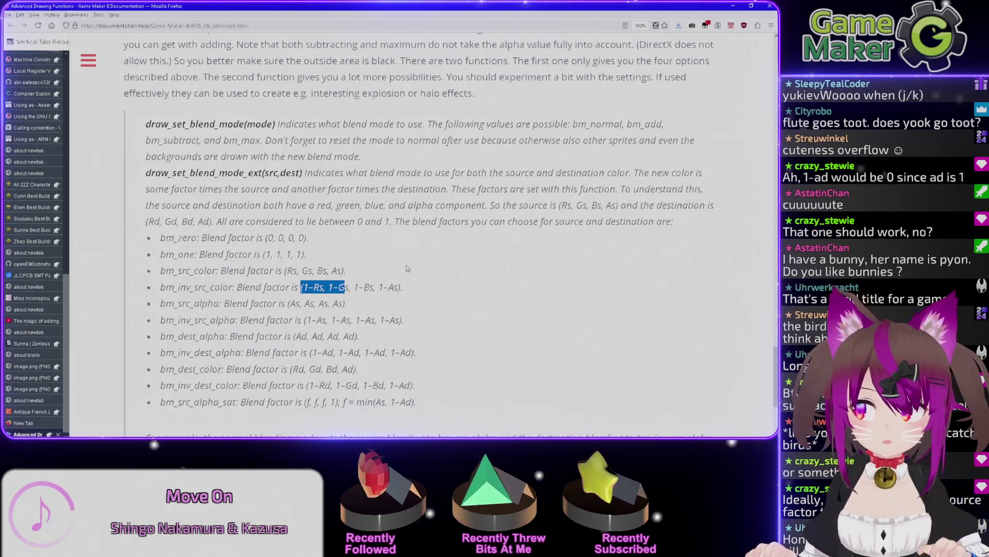
In Game Maker Help, search the Index for 'alpha' and open the alpha Drawing shapes topic
{"action": "key", "text": "super+space"}
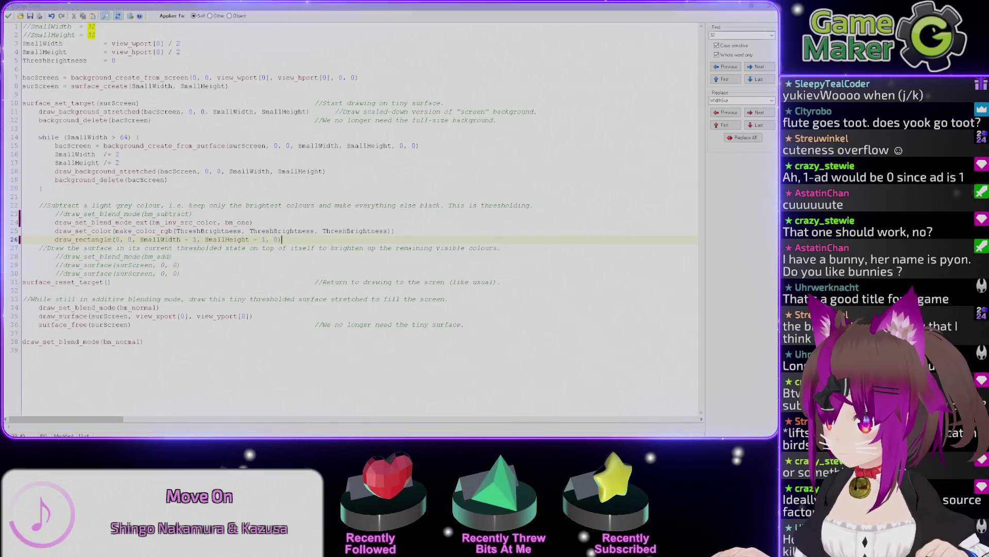
{"action": "key", "text": "alt+Tab"}
{"action": "double_click", "coordinate": [57, 63]}
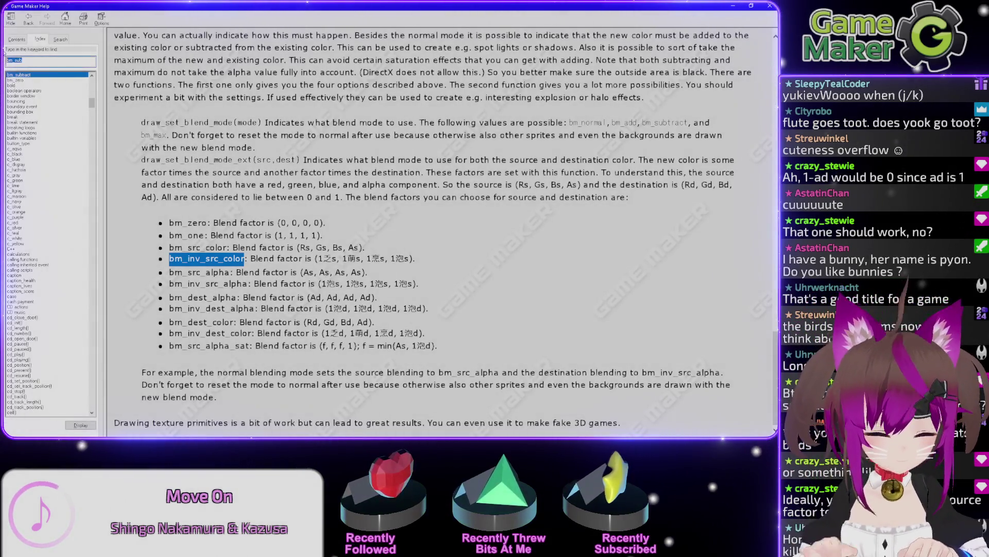
{"action": "type", "text": "alpha"}
{"action": "double_click", "coordinate": [23, 76]}
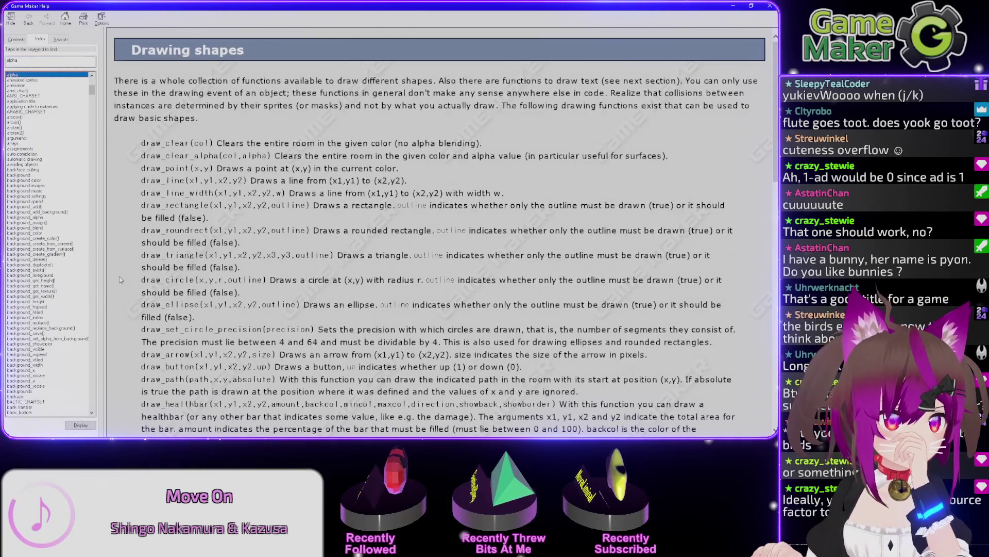
Read the draw_clear_alpha(col,alpha) description and its note about surfaces
{"action": "left_click_drag", "start_coordinate": [274, 155], "coordinate": [498, 156]}
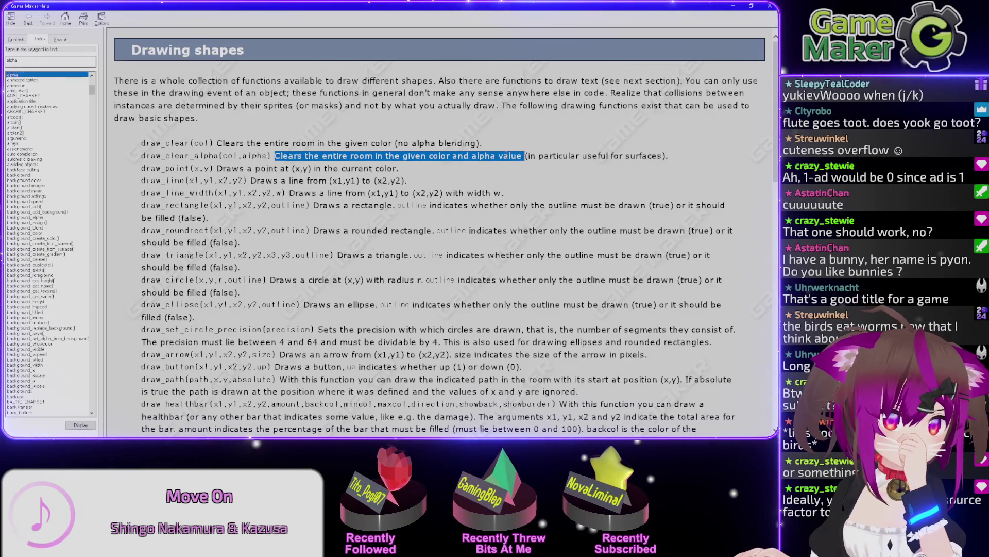
{"action": "mouse_move", "coordinate": [669, 156]}
{"action": "left_mouse_down"}
{"action": "mouse_move", "coordinate": [402, 168]}
{"action": "mouse_move", "coordinate": [532, 156]}
{"action": "left_mouse_up"}
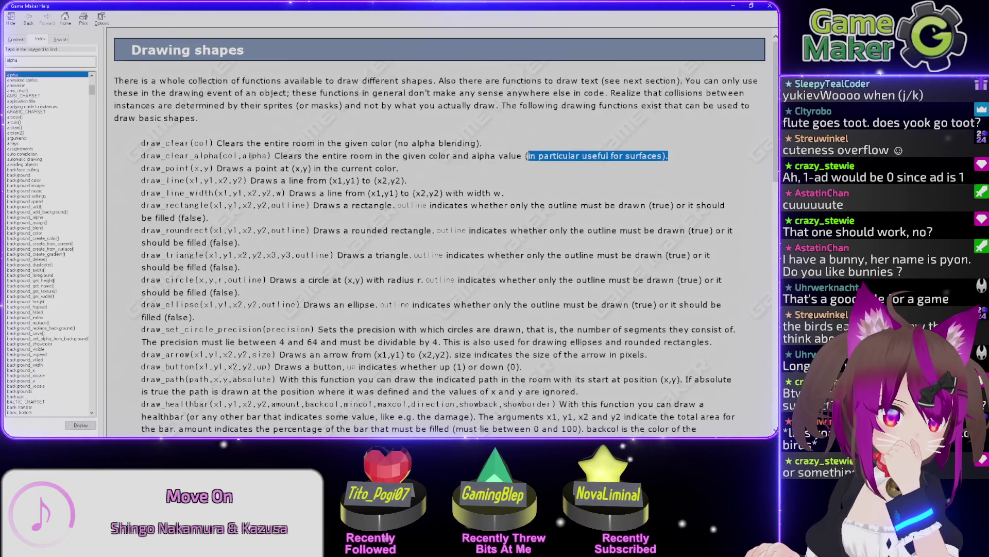
{"action": "left_click", "coordinate": [237, 156]}
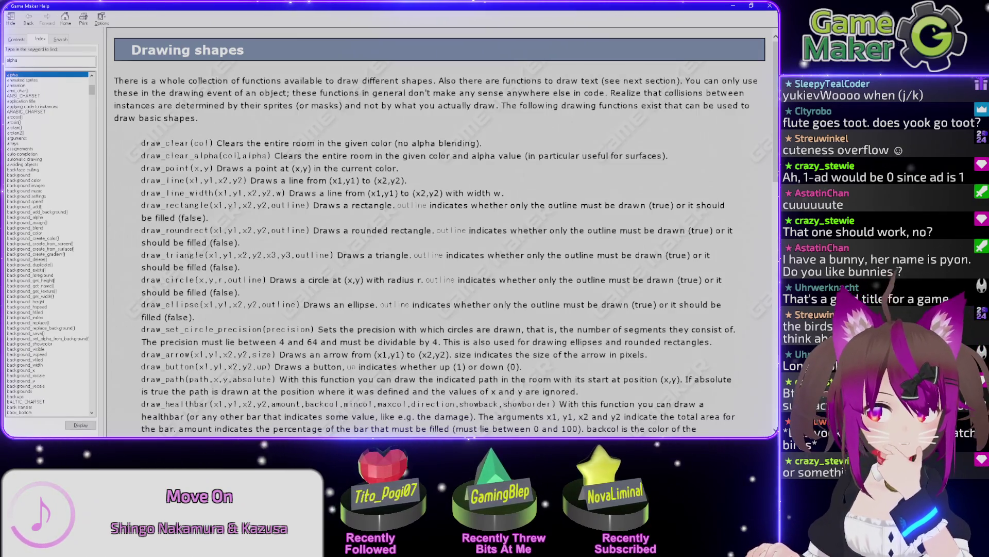
{"action": "double_click", "coordinate": [254, 156]}
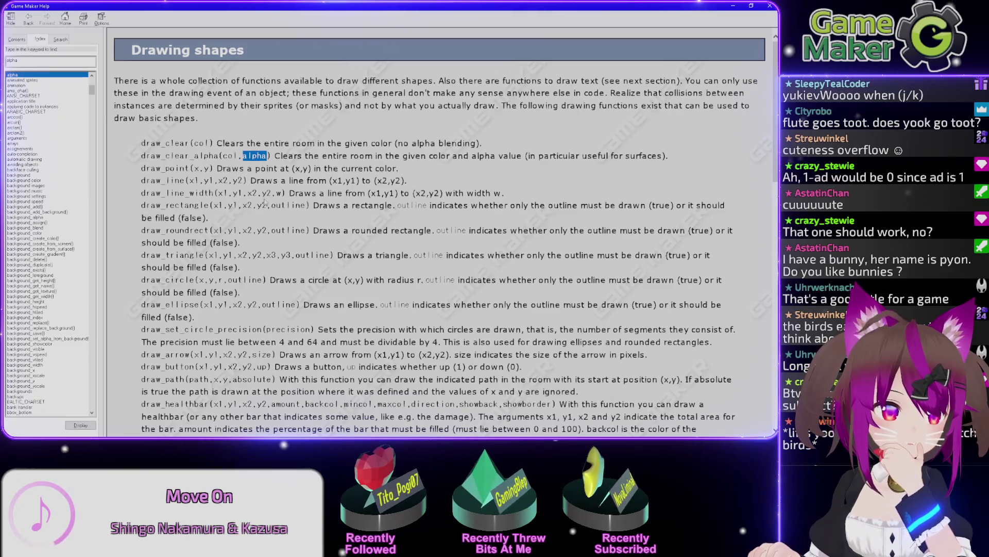
{"action": "scroll", "coordinate": [267, 263], "scroll_direction": "down", "scroll_amount": 2}
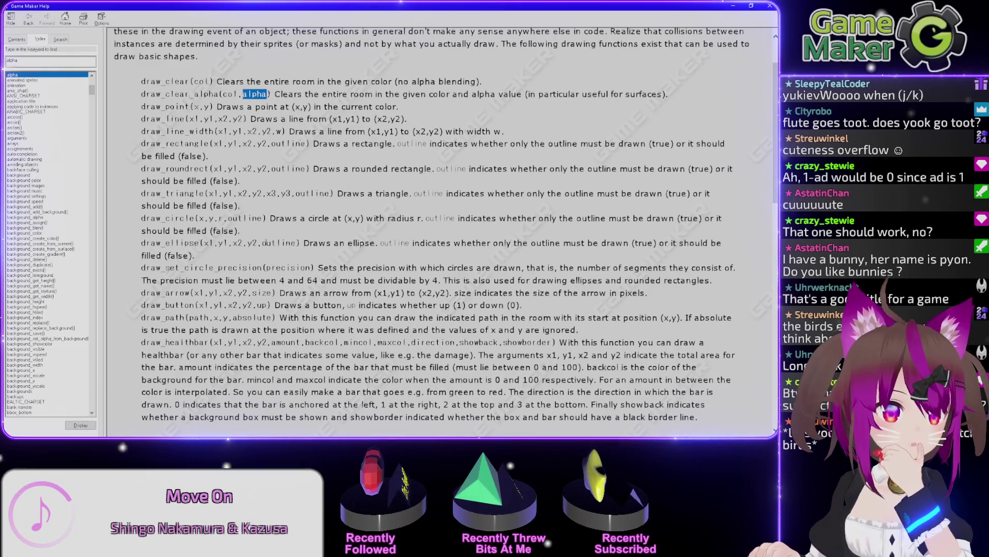
{"action": "scroll", "coordinate": [266, 223], "scroll_direction": "down", "scroll_amount": 8}
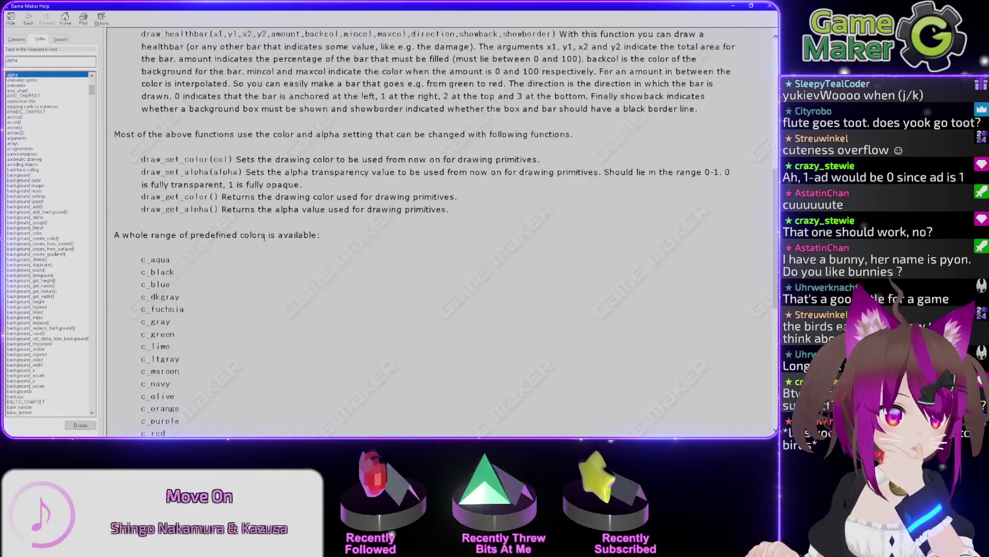
Read the draw_set_alpha description, recheck draw_clear_alpha's alpha argument, then return to Execute Code
{"action": "left_click_drag", "start_coordinate": [184, 173], "coordinate": [290, 181]}
{"action": "scroll", "coordinate": [280, 182], "scroll_direction": "down", "scroll_amount": 10}
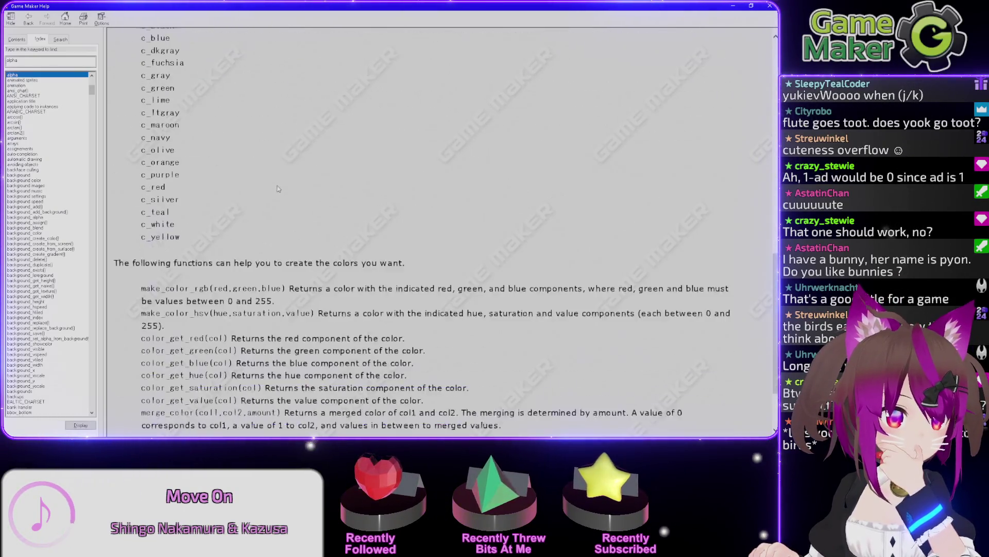
{"action": "scroll", "coordinate": [276, 189], "scroll_direction": "down", "scroll_amount": 1}
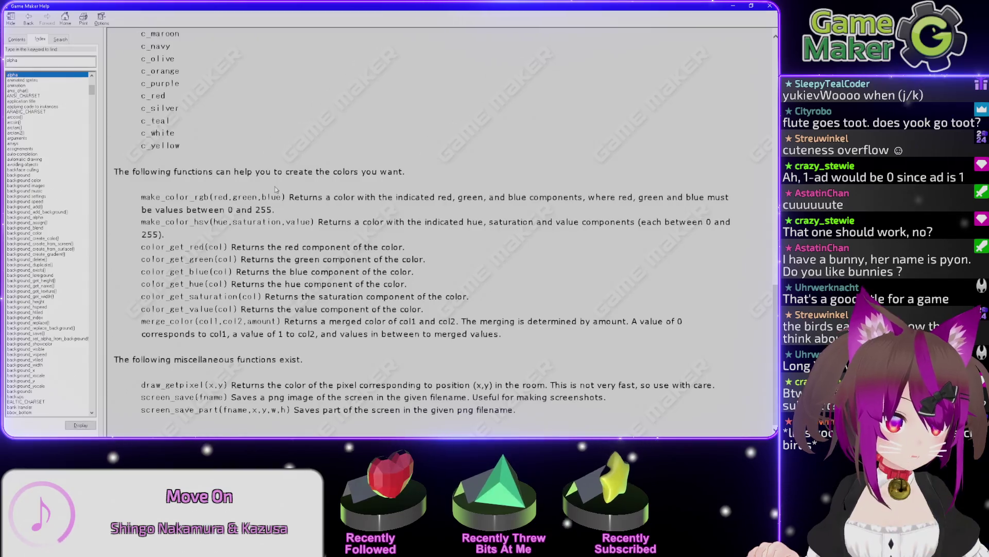
{"action": "scroll", "coordinate": [276, 189], "scroll_direction": "up", "scroll_amount": 15}
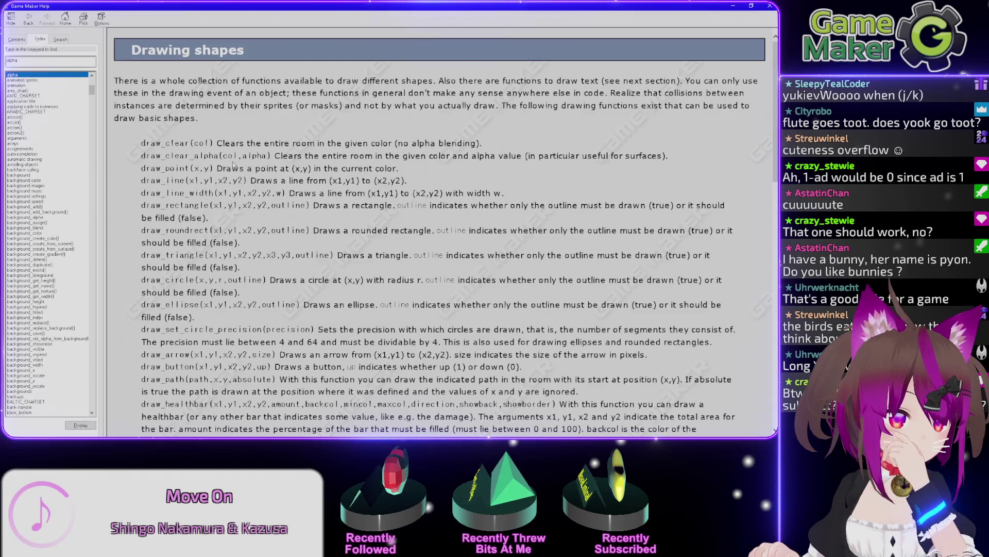
{"action": "double_click", "coordinate": [250, 154]}
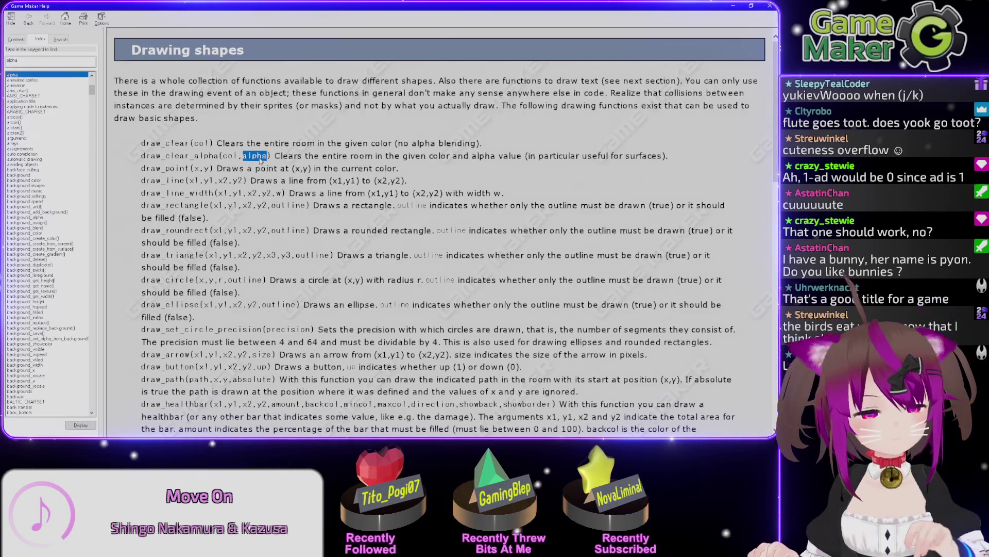
{"action": "key", "text": "alt+Tab"}
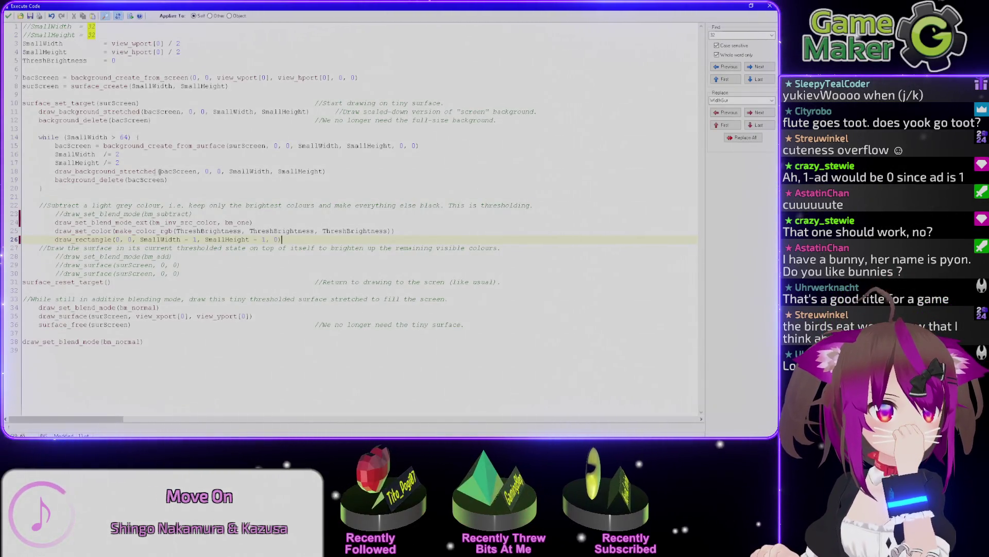
Select the draw_set_blend_mode_ext statement on line 24, then bring Firefox's documentation forward
{"action": "double_click", "coordinate": [124, 172]}
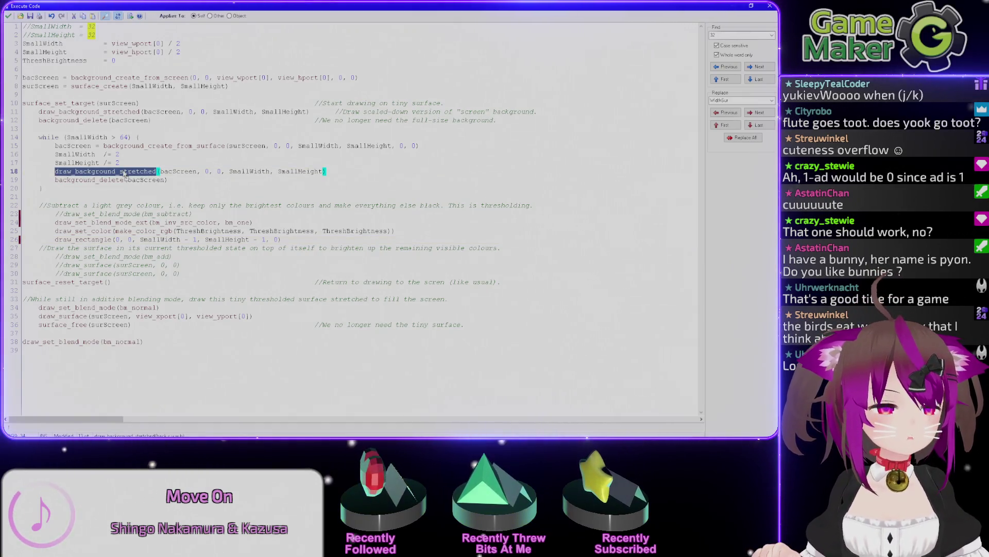
{"action": "left_click", "coordinate": [71, 231]}
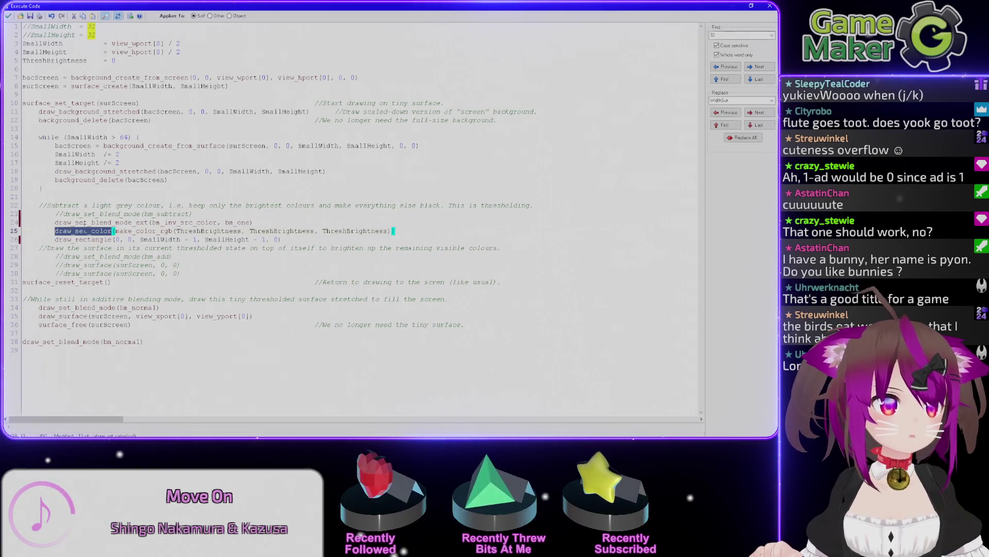
{"action": "double_click", "coordinate": [84, 223]}
{"action": "left_click_drag", "start_coordinate": [253, 222], "coordinate": [55, 222]}
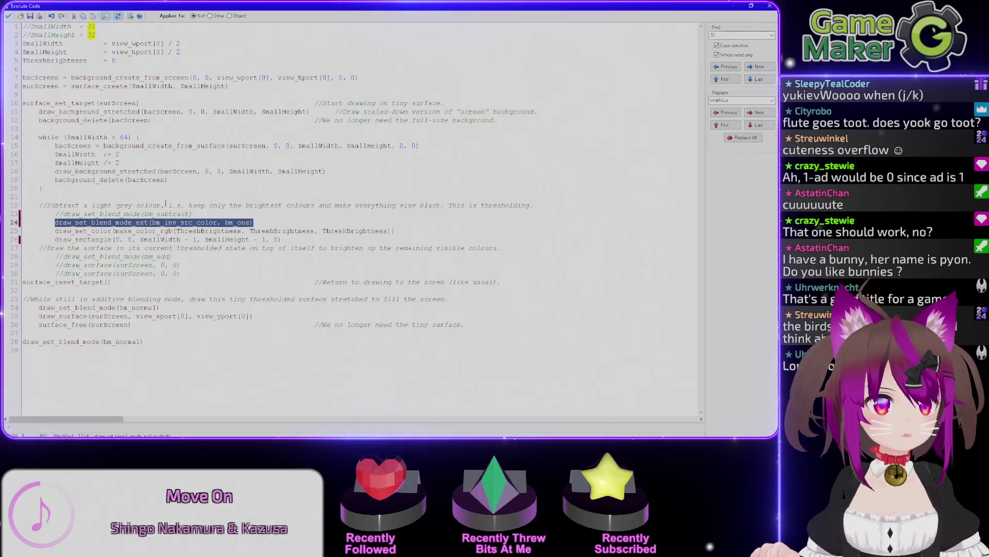
{"action": "key", "text": "alt+Tab"}
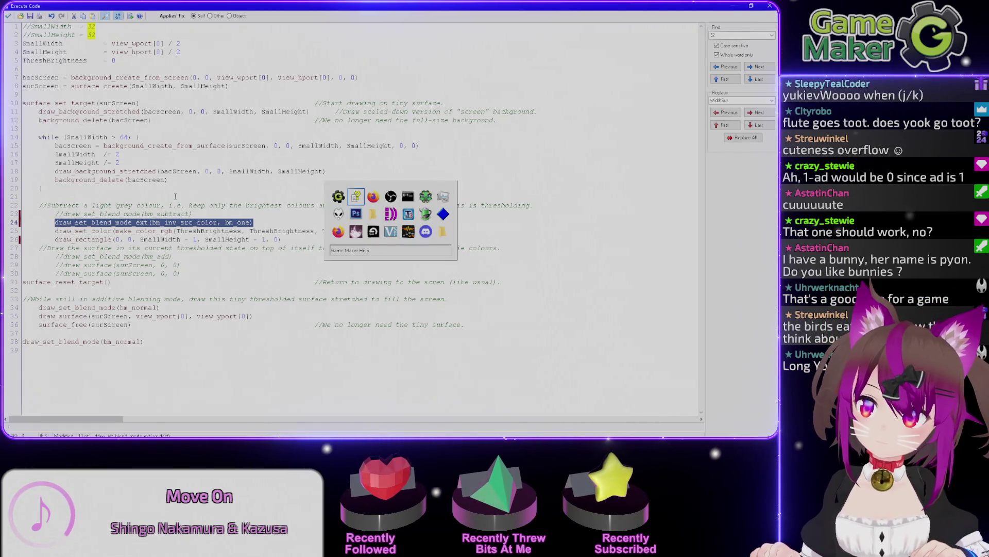
{"action": "key", "text": "Tab"}
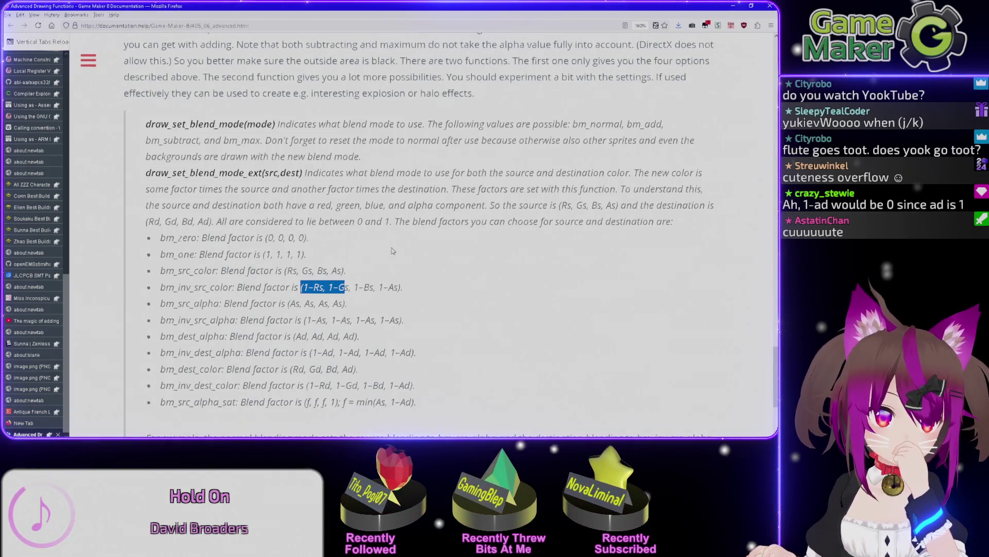
Scroll through the blend-mode notes on the Advanced Drawing Functions page
{"action": "scroll", "coordinate": [393, 251], "scroll_direction": "down", "scroll_amount": 3}
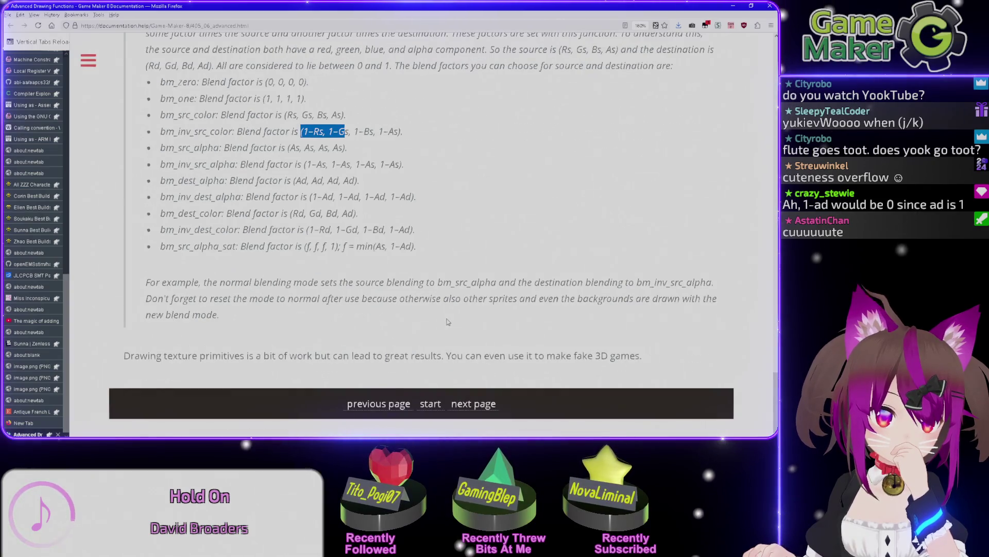
{"action": "scroll", "coordinate": [446, 317], "scroll_direction": "up", "scroll_amount": 7}
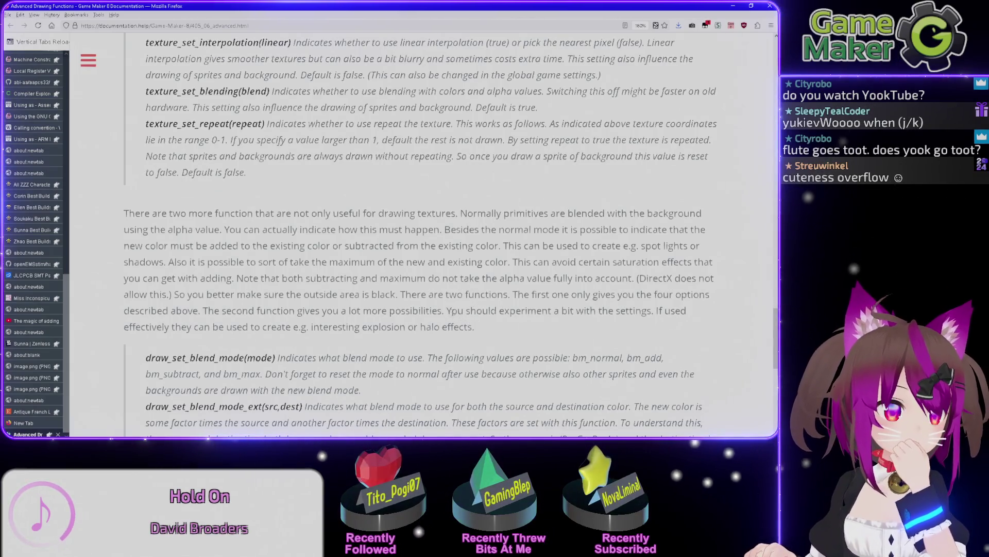
{"action": "scroll", "coordinate": [453, 304], "scroll_direction": "up", "scroll_amount": 3}
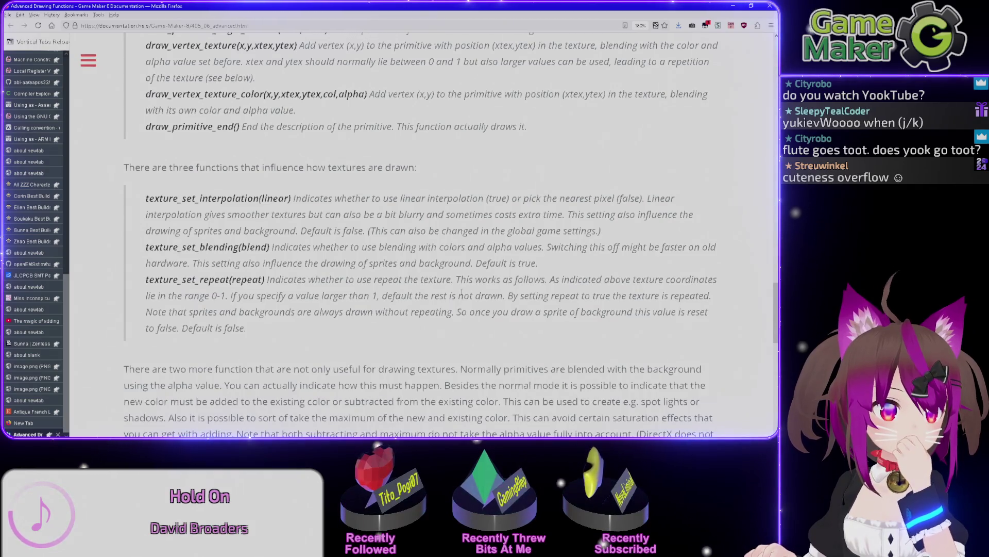
{"action": "scroll", "coordinate": [462, 292], "scroll_direction": "down", "scroll_amount": 2}
{"action": "scroll", "coordinate": [456, 292], "scroll_direction": "down", "scroll_amount": 6}
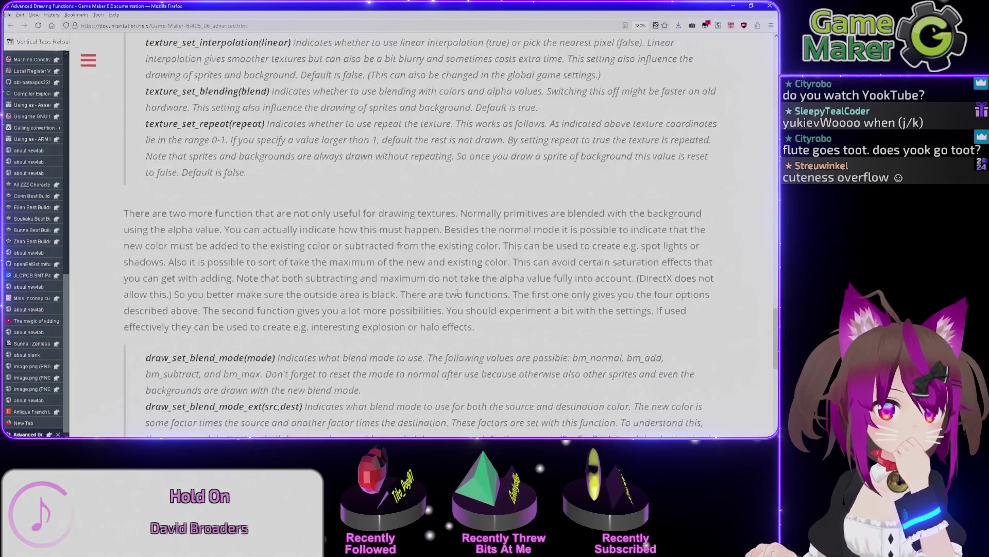
{"action": "scroll", "coordinate": [456, 295], "scroll_direction": "up", "scroll_amount": 20}
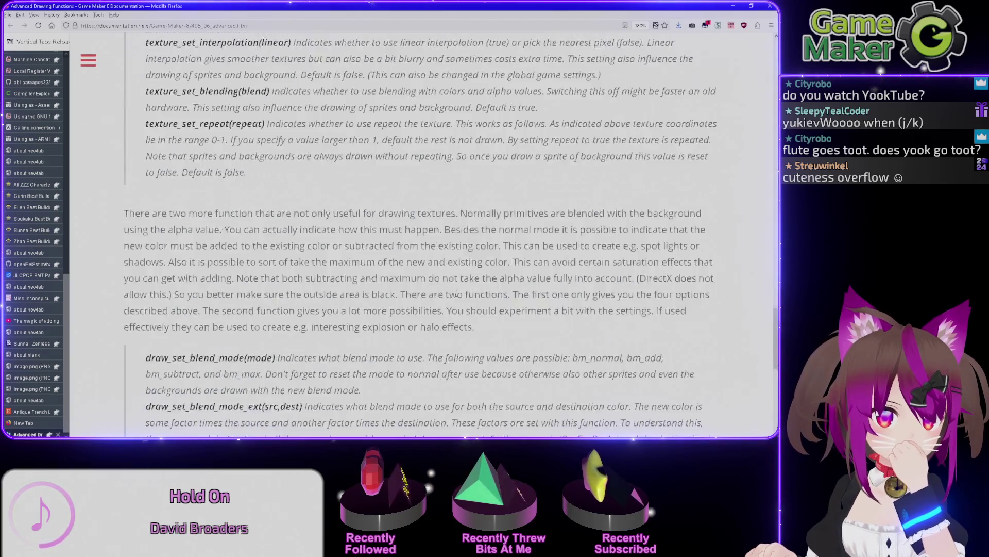
{"action": "scroll", "coordinate": [462, 289], "scroll_direction": "up", "scroll_amount": 15}
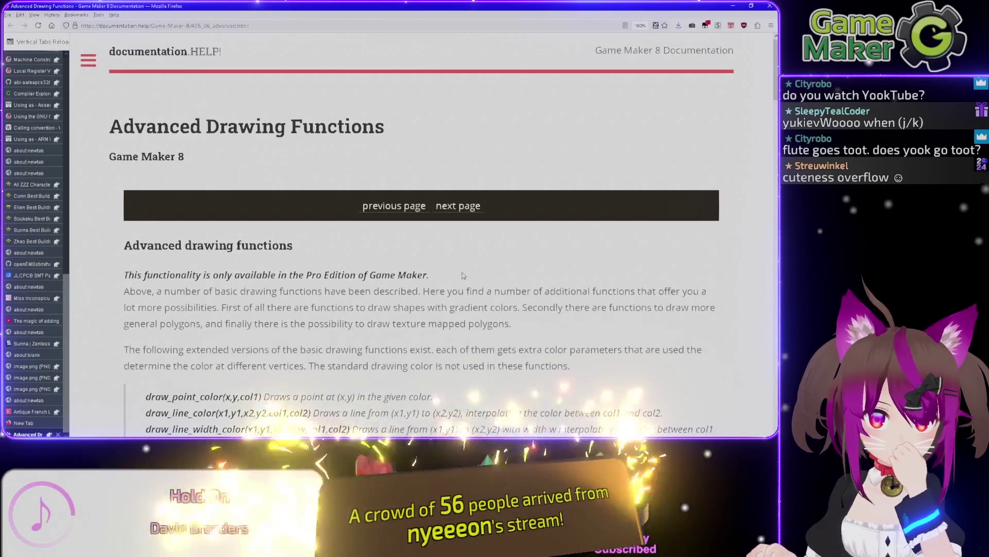
{"action": "scroll", "coordinate": [521, 266], "scroll_direction": "down", "scroll_amount": 2}
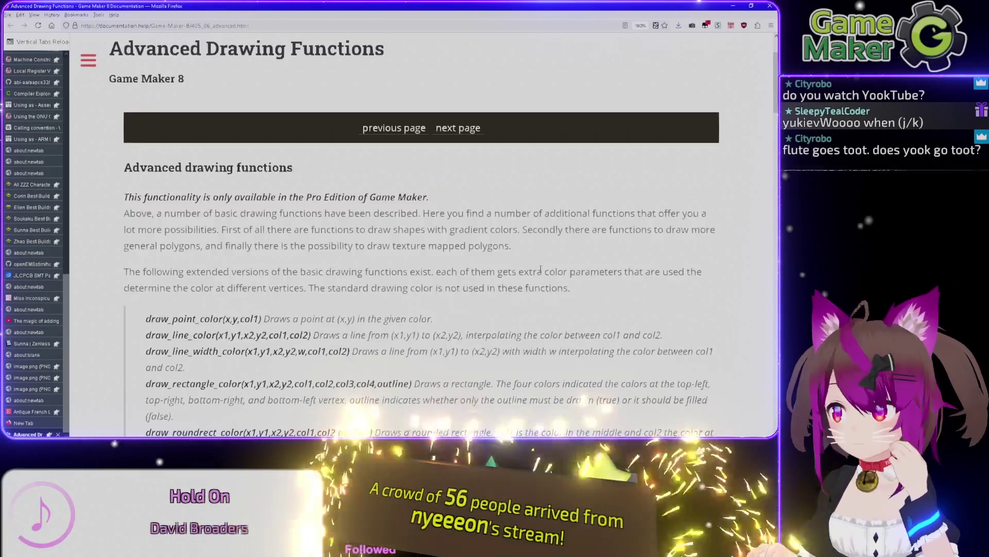
{"action": "scroll", "coordinate": [536, 267], "scroll_direction": "up", "scroll_amount": 2}
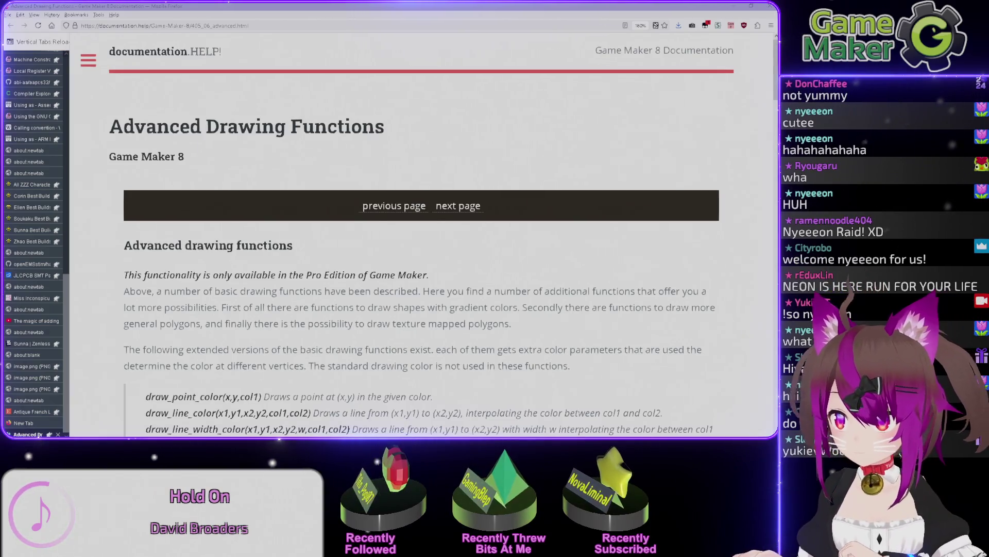
Check the page once more, then minimize Firefox to reveal the Game Maker code editor
{"action": "key", "text": "alt+Tab"}
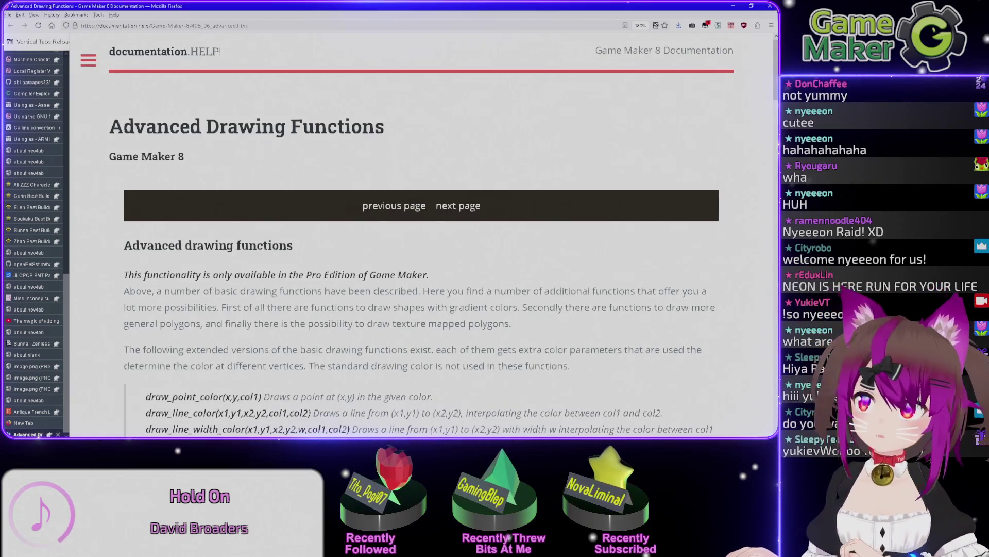
{"action": "key", "text": "alt+Tab"}
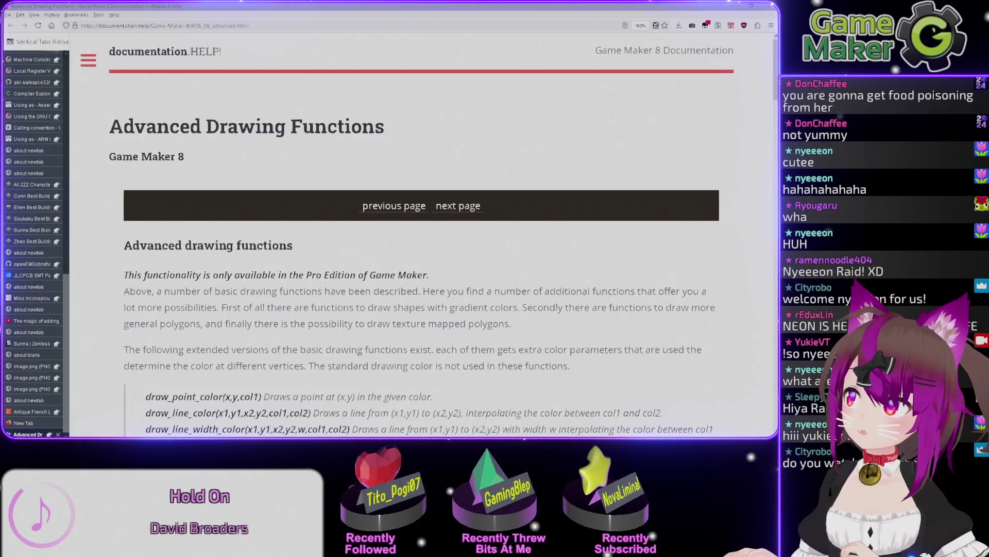
{"action": "key", "text": "alt+Tab"}
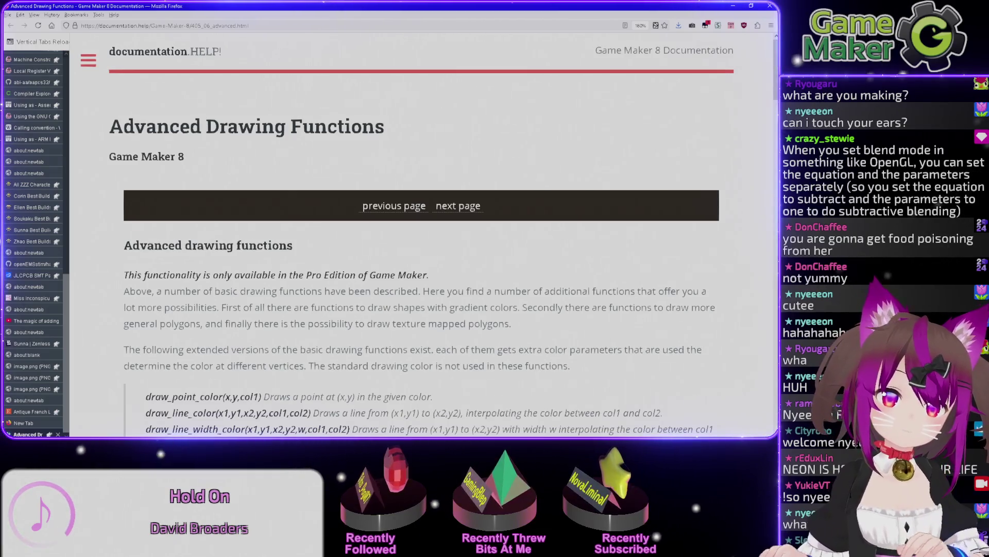
{"action": "scroll", "coordinate": [722, 194], "scroll_direction": "down", "scroll_amount": 20}
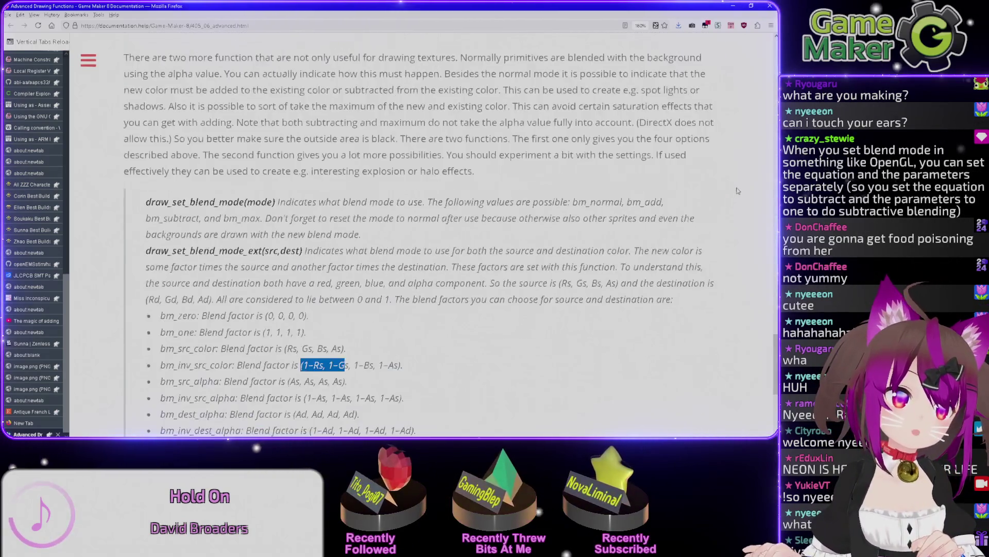
{"action": "scroll", "coordinate": [737, 190], "scroll_direction": "up", "scroll_amount": 10}
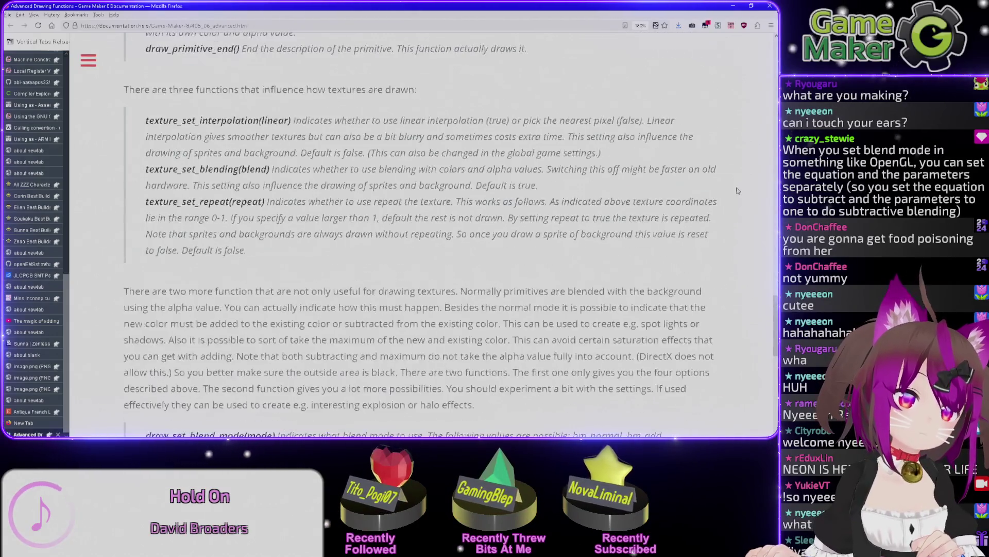
{"action": "left_click", "coordinate": [731, 6]}
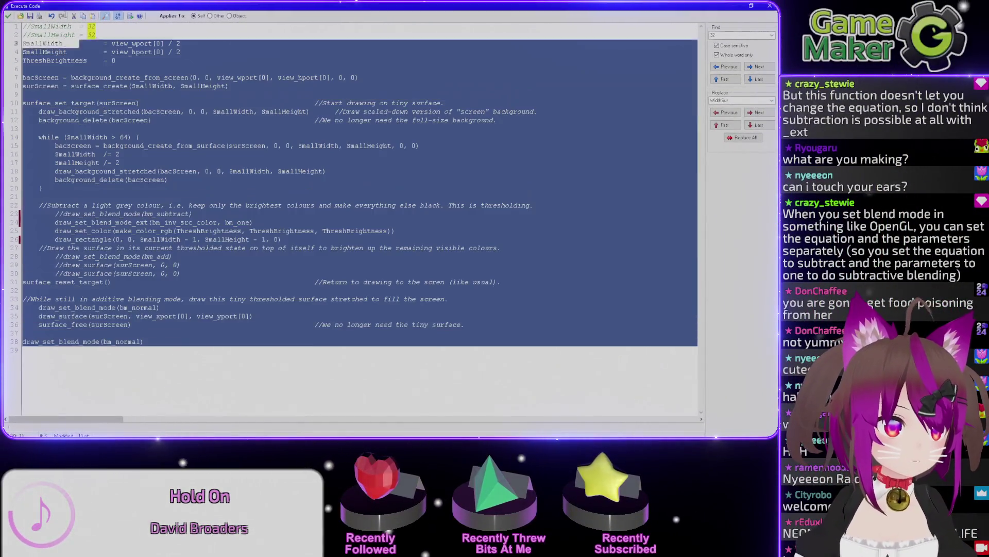
Insert a 'return' line above the commented SmallWidth lines and save the code
{"action": "left_click", "coordinate": [241, 172]}
{"action": "key", "text": "Return"}
{"action": "key", "text": "Return"}
{"action": "key", "text": "Up"}
{"action": "key", "text": "Up"}
{"action": "type", "text": "return"}
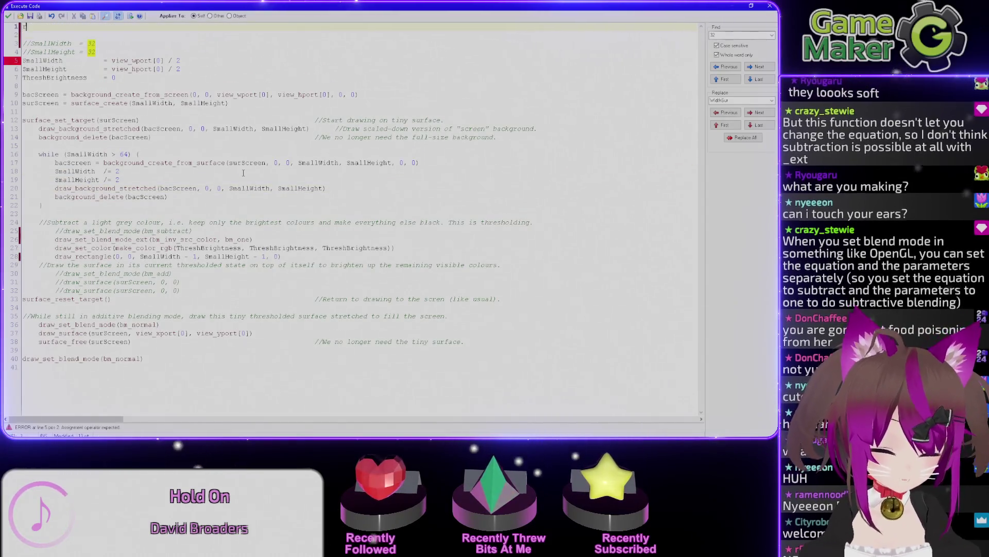
{"action": "left_click", "coordinate": [9, 17]}
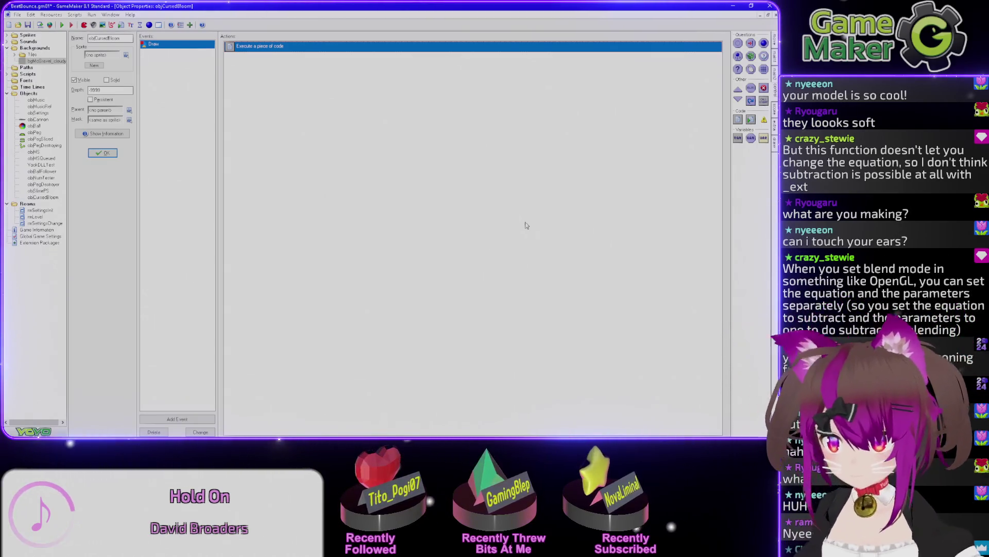
{"action": "key", "text": "F1"}
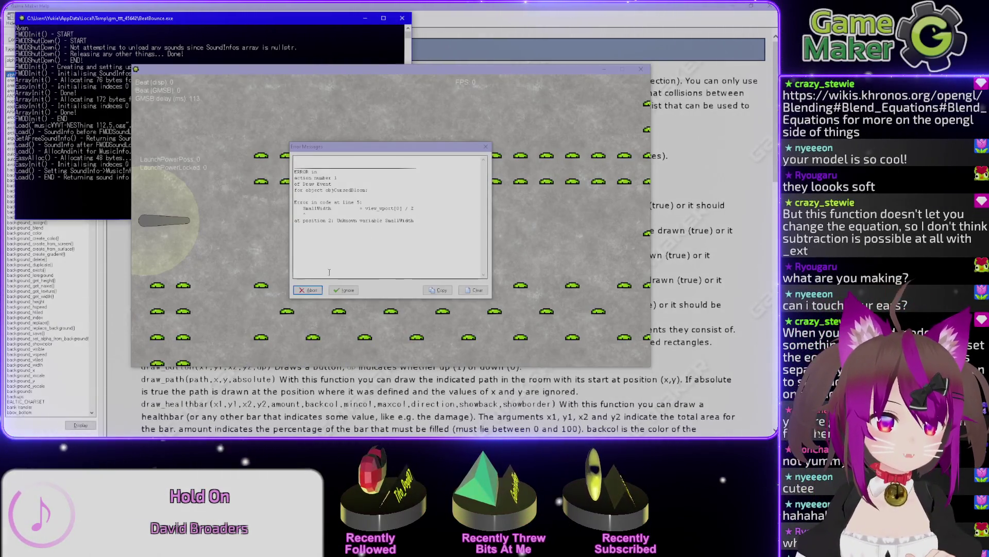
{"action": "left_click", "coordinate": [308, 290]}
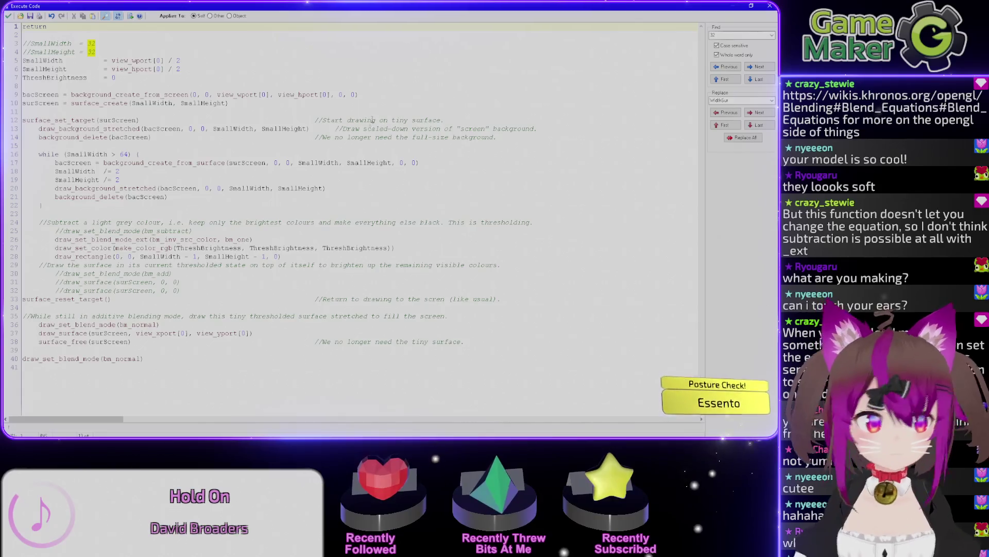
{"action": "mouse_move", "coordinate": [377, 6]}
{"action": "left_mouse_down"}
{"action": "mouse_move", "coordinate": [377, 126]}
{"action": "mouse_move", "coordinate": [232, 2]}
{"action": "left_mouse_up"}
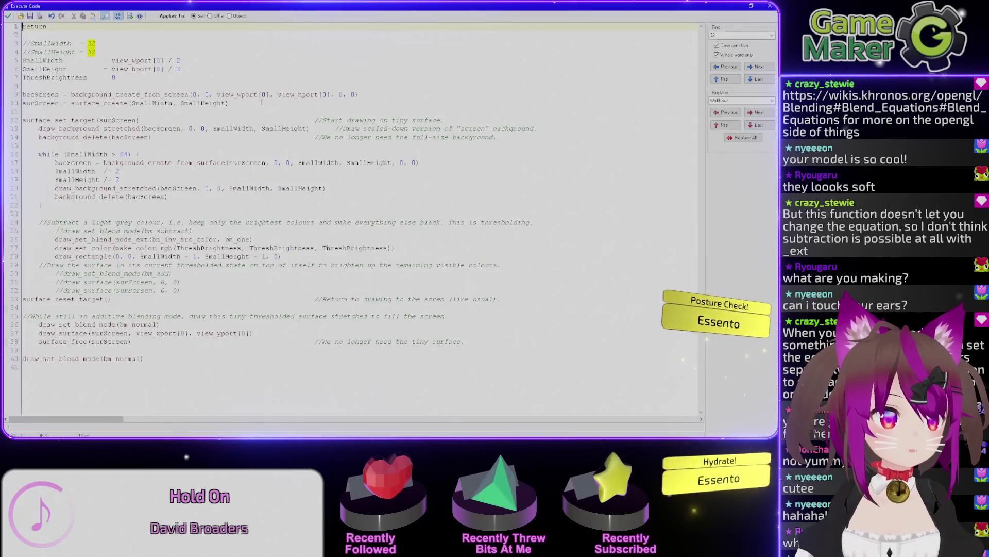
{"action": "mouse_move", "coordinate": [77, 6]}
{"action": "left_mouse_down"}
{"action": "mouse_move", "coordinate": [89, 35]}
{"action": "mouse_move", "coordinate": [185, 150]}
{"action": "left_mouse_up"}
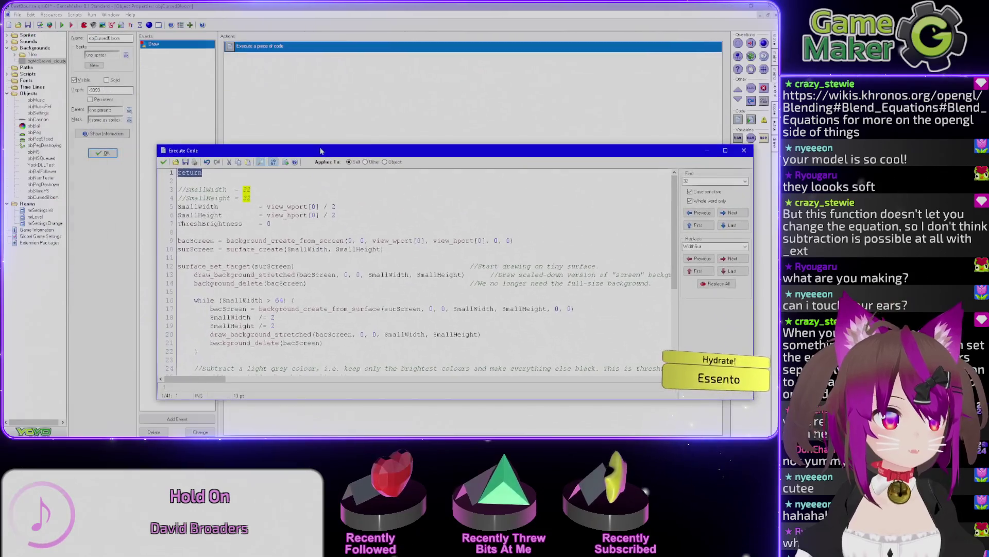
{"action": "left_click", "coordinate": [163, 163]}
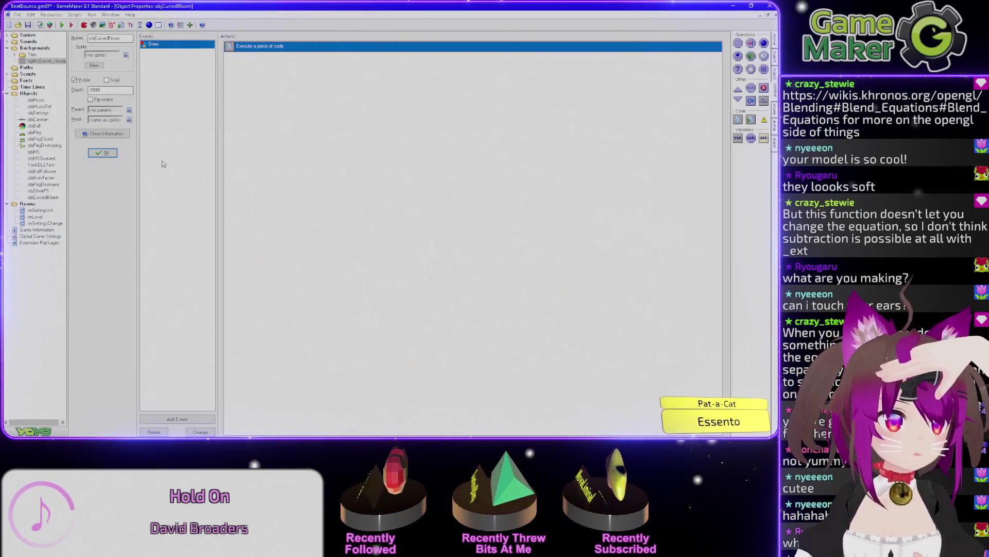
Open rmLevel and delete the instance at the room's top edge
{"action": "double_click", "coordinate": [36, 217]}
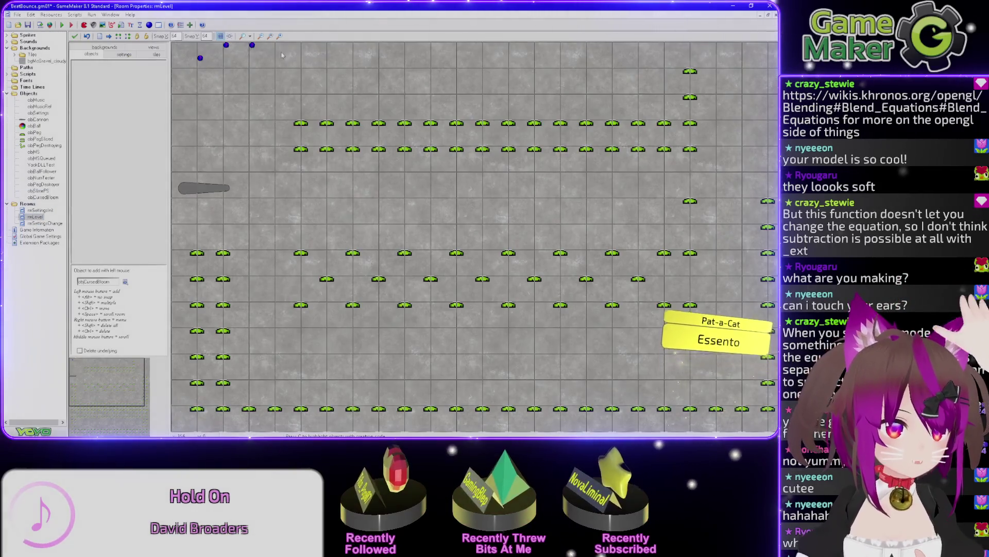
{"action": "right_click", "coordinate": [253, 45]}
{"action": "left_click", "coordinate": [274, 50]}
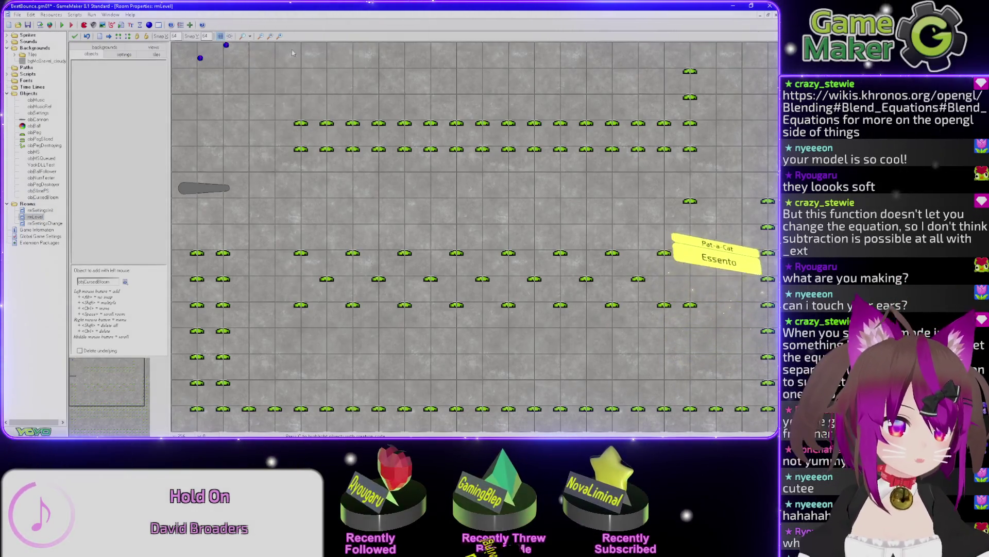
Test-run the game with F5, move its window left, and charge the launcher's power
{"action": "key", "text": "F5"}
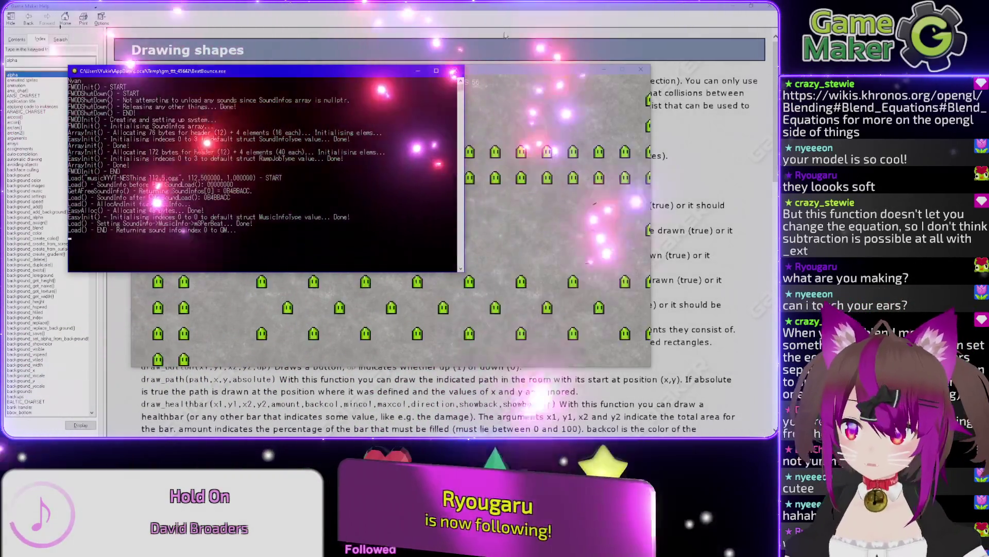
{"action": "mouse_move", "coordinate": [527, 70]}
{"action": "left_mouse_down"}
{"action": "mouse_move", "coordinate": [444, 70]}
{"action": "mouse_move", "coordinate": [471, 63]}
{"action": "left_mouse_up"}
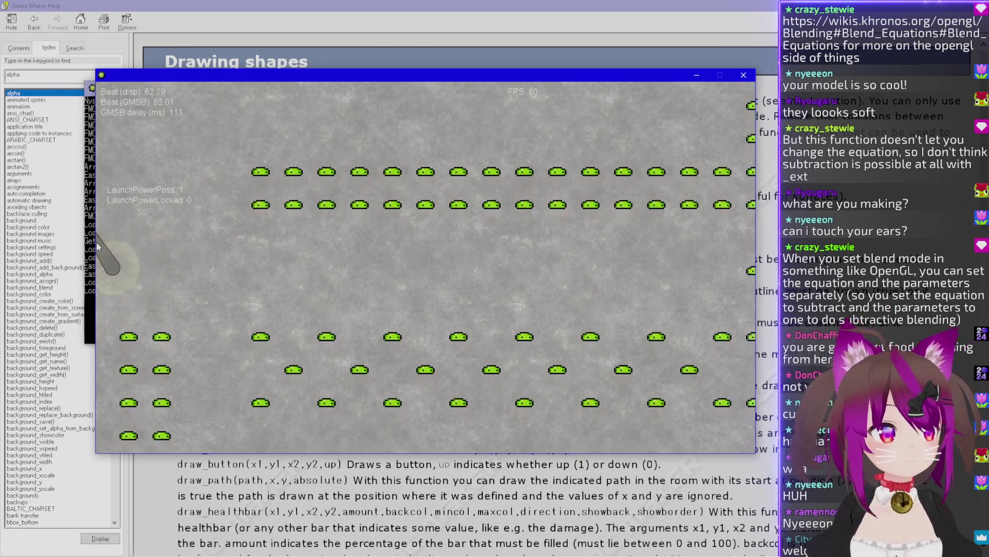
{"action": "left_click", "coordinate": [97, 242]}
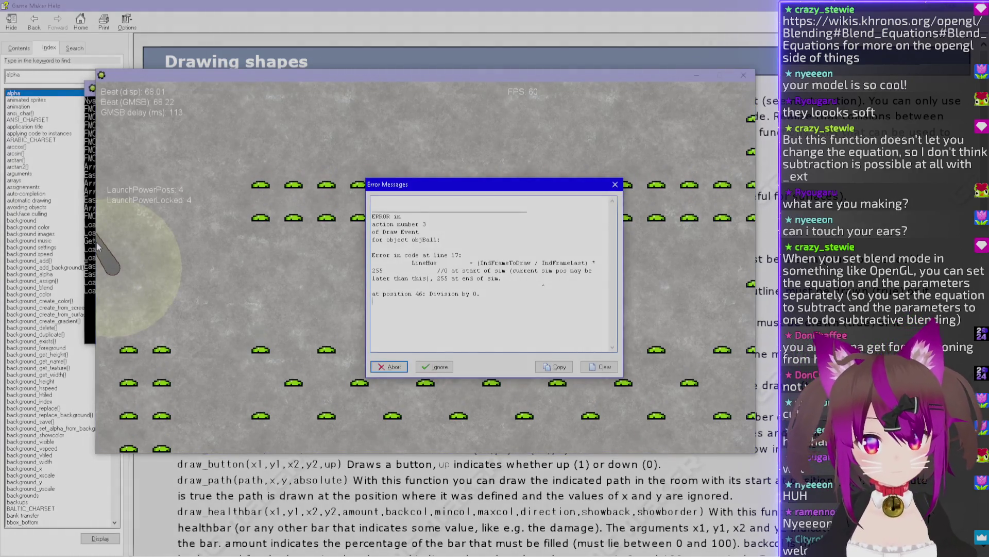
Ignore the division-by-zero error and launch a character from the launcher
{"action": "left_click", "coordinate": [432, 366]}
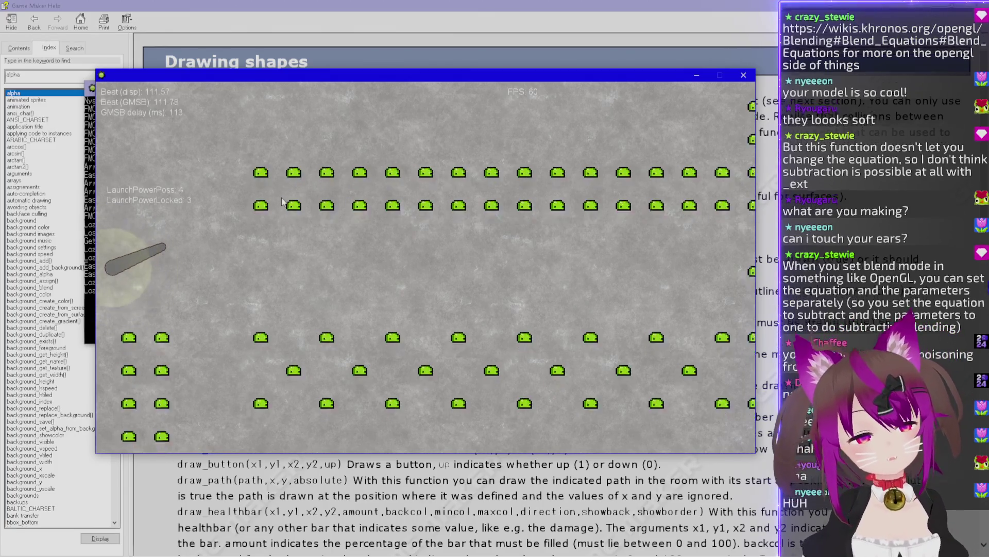
{"action": "left_click", "coordinate": [361, 204]}
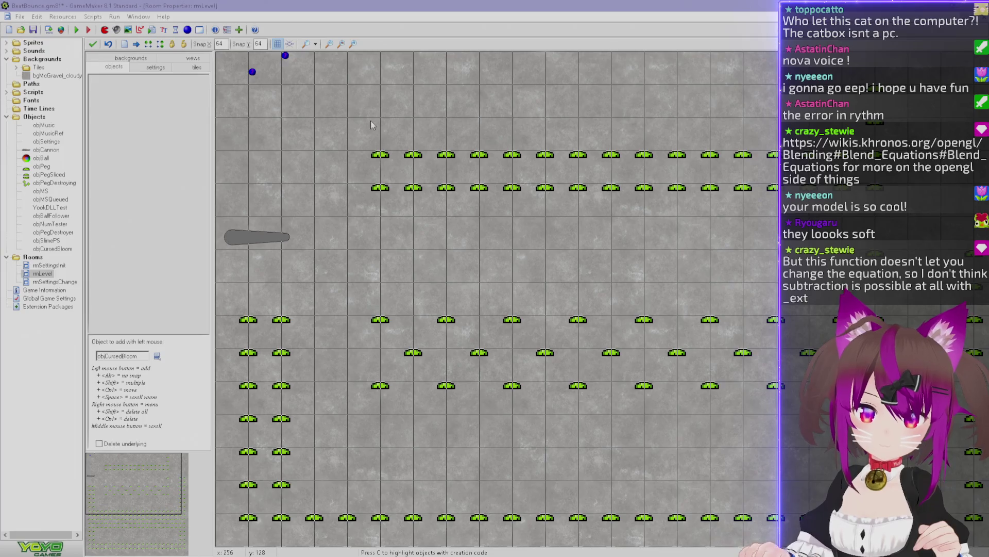
Add a blue object near rmLevel's top edge, then delete the early return and blank lines from the Draw code
{"action": "left_click", "coordinate": [331, 66]}
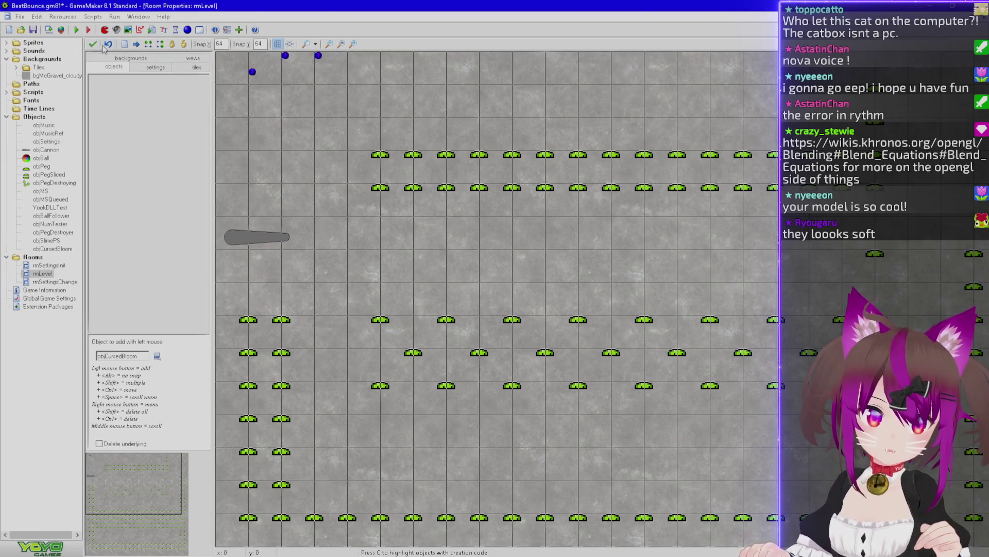
{"action": "left_click", "coordinate": [91, 44]}
{"action": "double_click", "coordinate": [319, 58]}
{"action": "left_click", "coordinate": [358, 259]}
{"action": "key", "text": "shift+Down"}
{"action": "key", "text": "shift+Down"}
{"action": "key", "text": "Delete"}
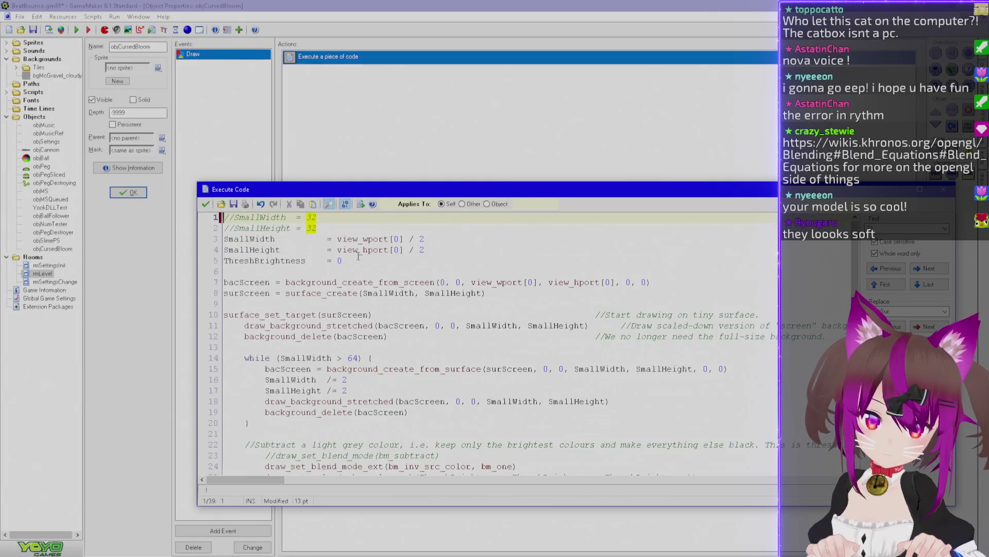
Maximize the code editor, review the whole bloom script, and save it
{"action": "double_click", "coordinate": [393, 194]}
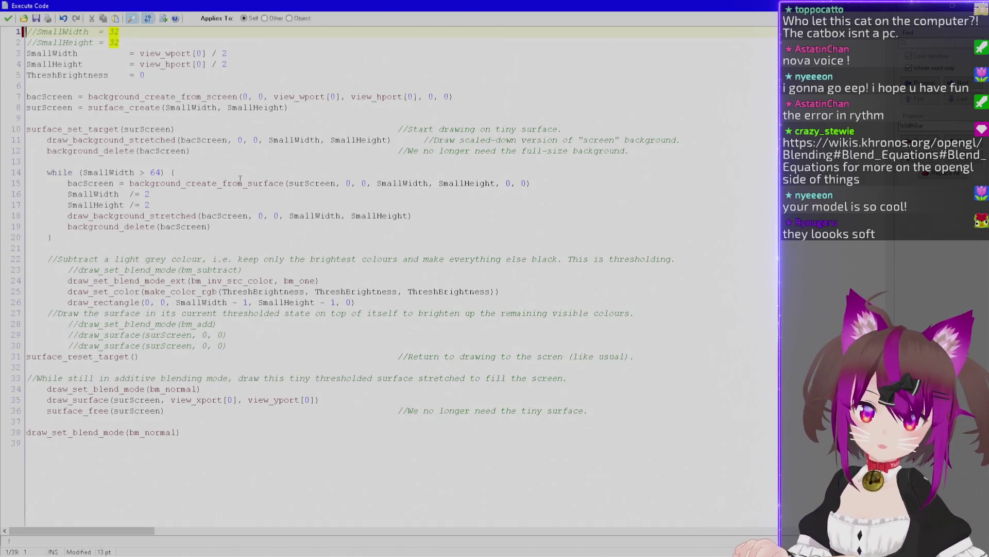
{"action": "mouse_move", "coordinate": [150, 45]}
{"action": "left_mouse_down"}
{"action": "mouse_move", "coordinate": [216, 222]}
{"action": "mouse_move", "coordinate": [281, 516]}
{"action": "left_mouse_up"}
{"action": "left_click", "coordinate": [269, 482]}
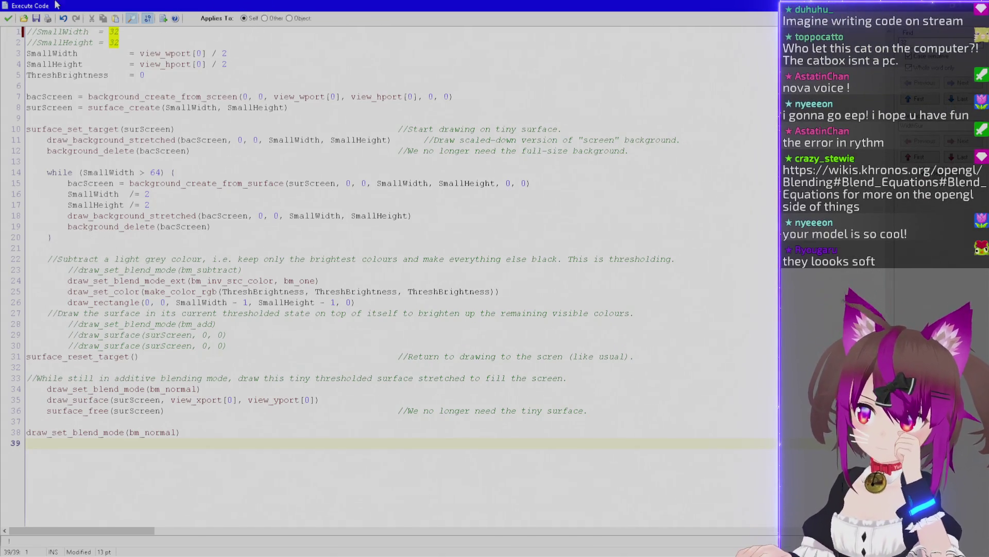
{"action": "left_click", "coordinate": [10, 19]}
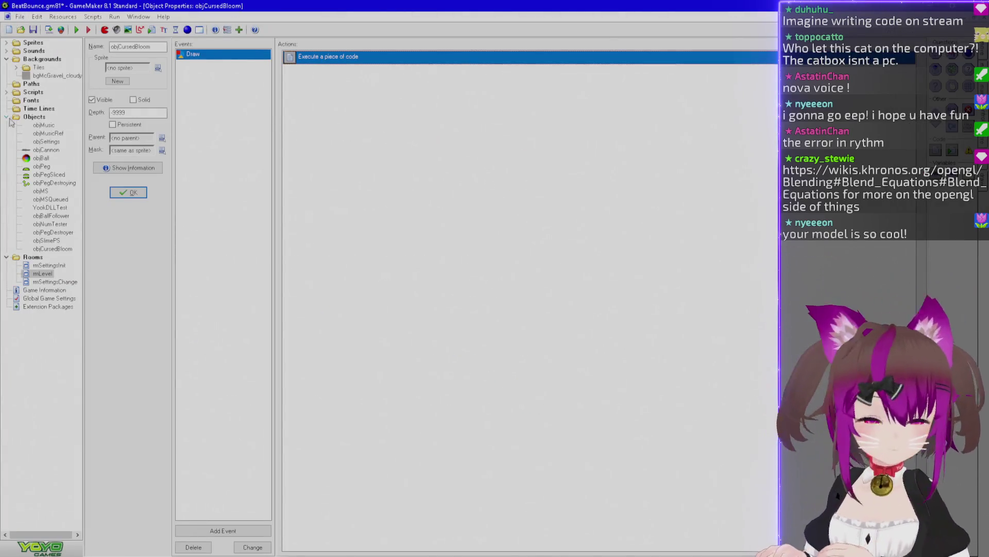
Open and close rmLevel, then close objCursedBloom's properties
{"action": "double_click", "coordinate": [43, 273]}
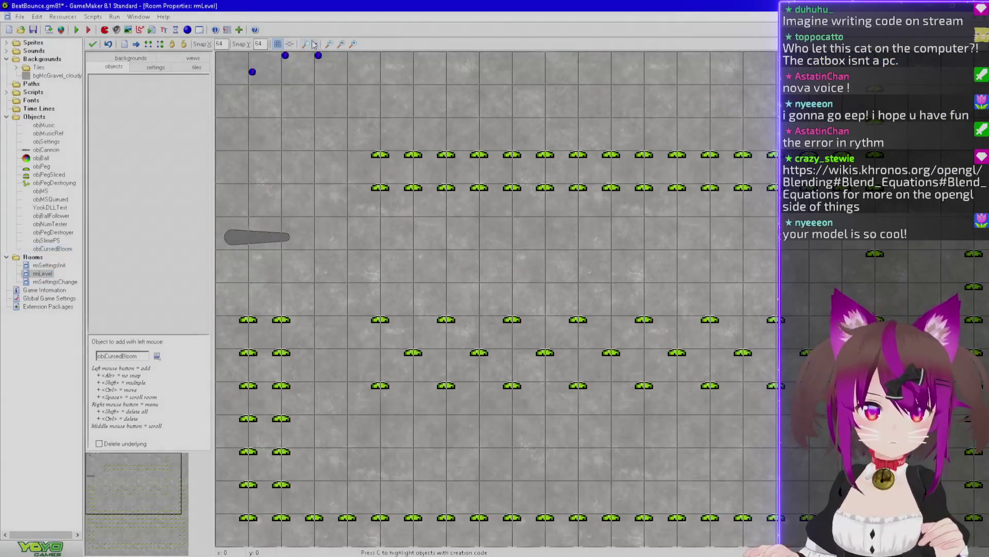
{"action": "right_click", "coordinate": [317, 59]}
{"action": "left_click", "coordinate": [346, 68]}
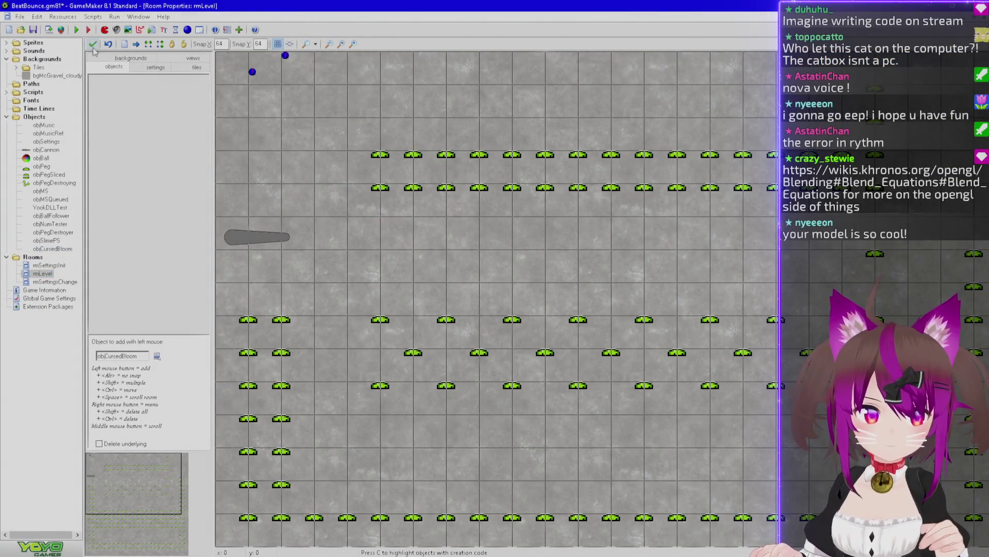
{"action": "left_click", "coordinate": [93, 44]}
{"action": "left_click", "coordinate": [129, 193]}
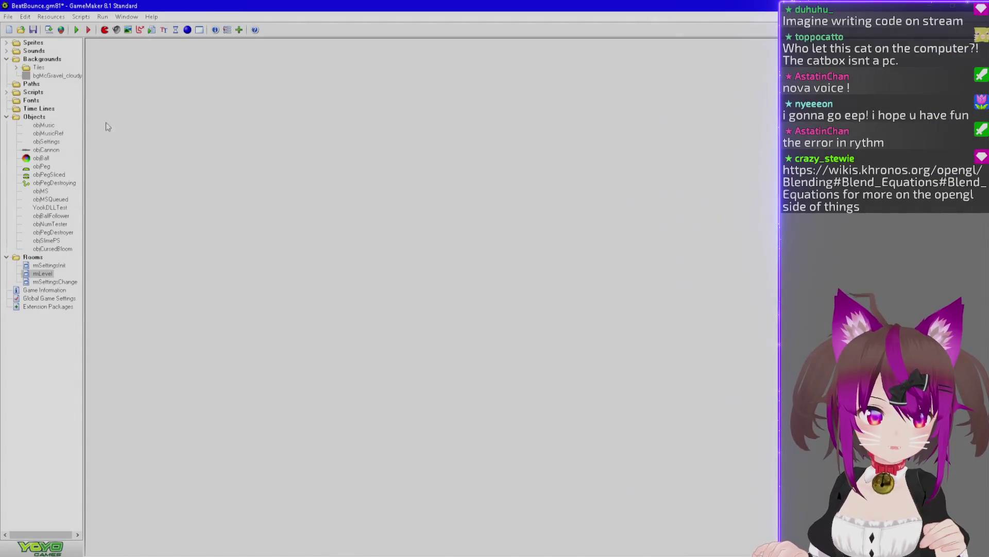
Run the game, lock the launch power, and abort at the division-by-zero error
{"action": "left_click", "coordinate": [75, 31]}
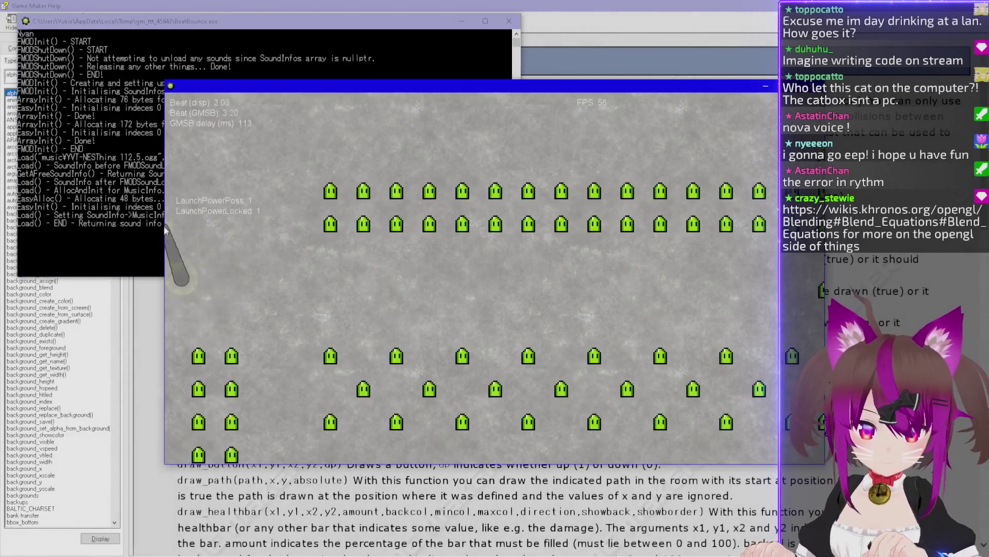
{"action": "left_click", "coordinate": [157, 238]}
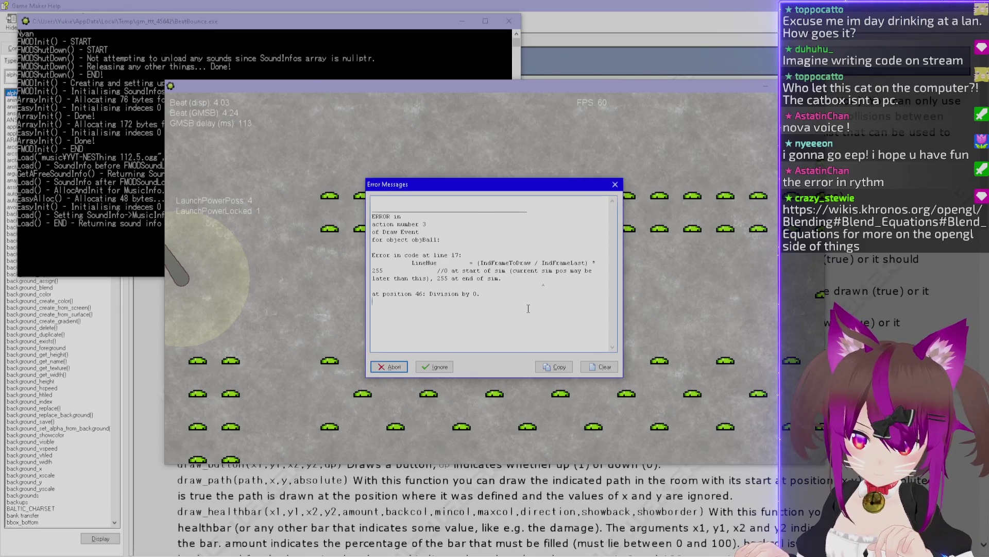
{"action": "left_click", "coordinate": [389, 368]}
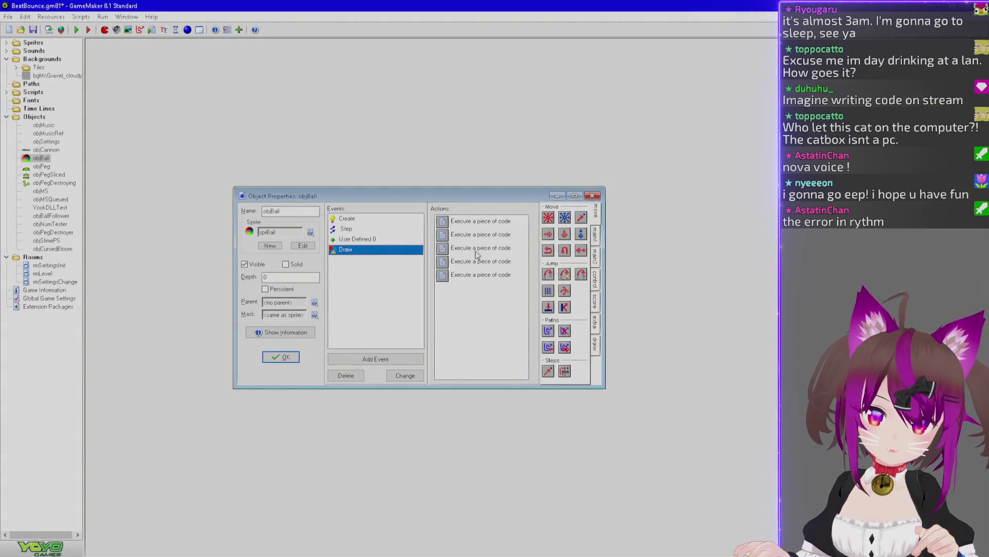
{"action": "double_click", "coordinate": [477, 252]}
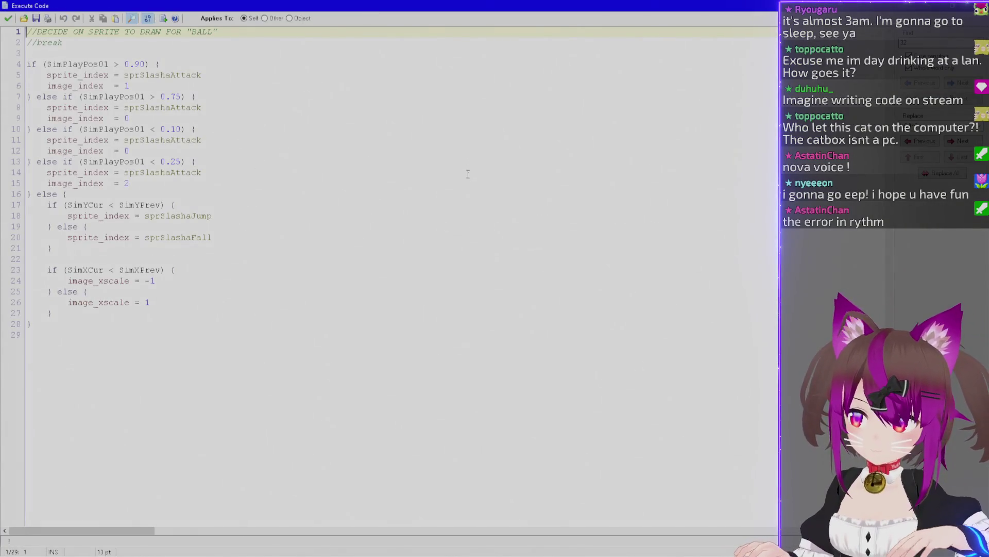
Add 'if IndFrameLast = 0 {return}' at line 4 of objBall's path-drawing code, save, and test-run
{"action": "key", "text": "Escape"}
{"action": "double_click", "coordinate": [507, 234]}
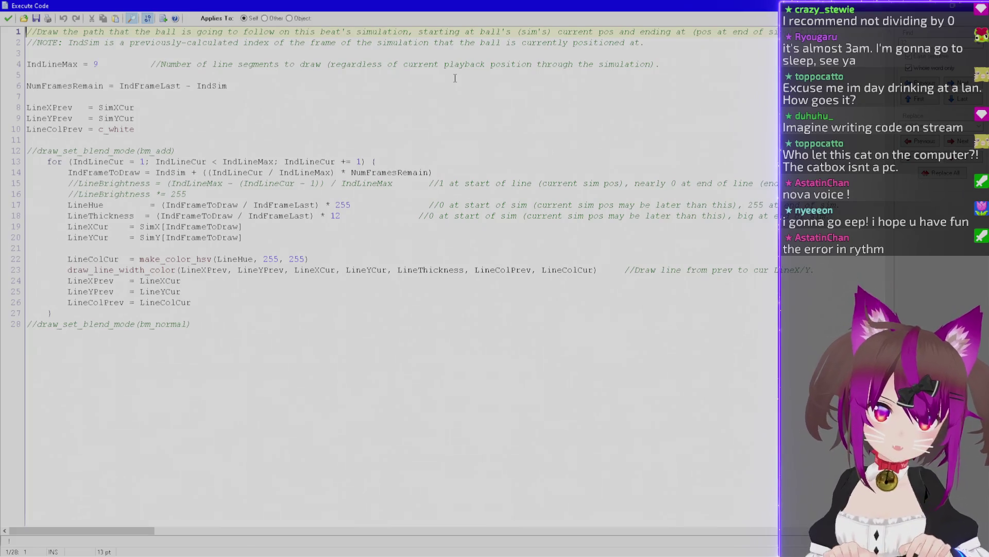
{"action": "key", "text": "Down"}
{"action": "key", "text": "Down"}
{"action": "key", "text": "Return"}
{"action": "type", "text": "if "}
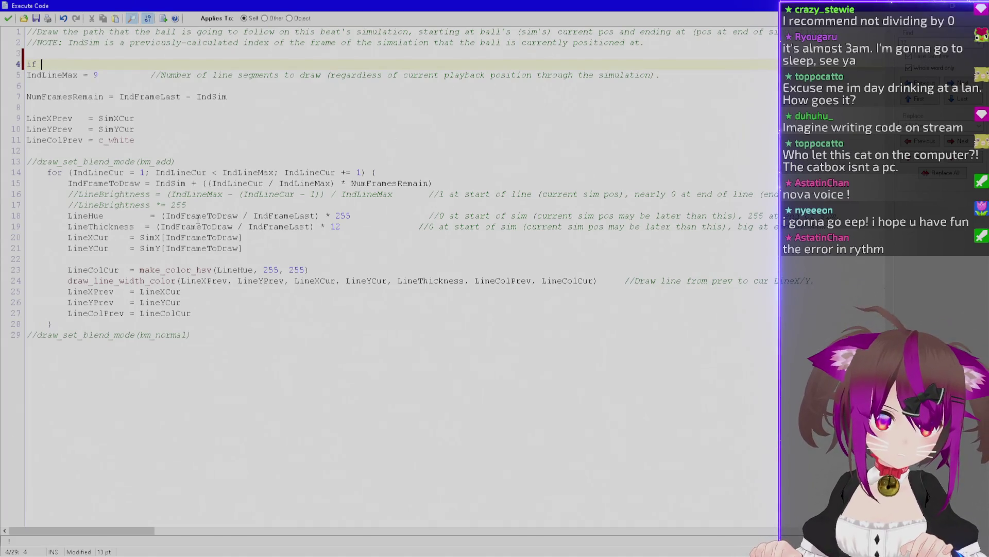
{"action": "type", "text": "IndFrameLast "}
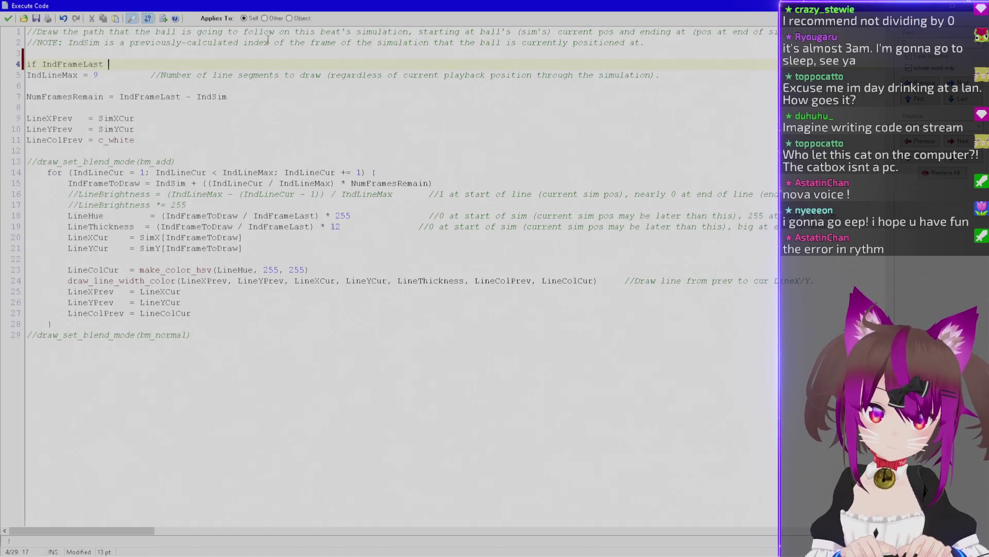
{"action": "type", "text": "= 0 {return}"}
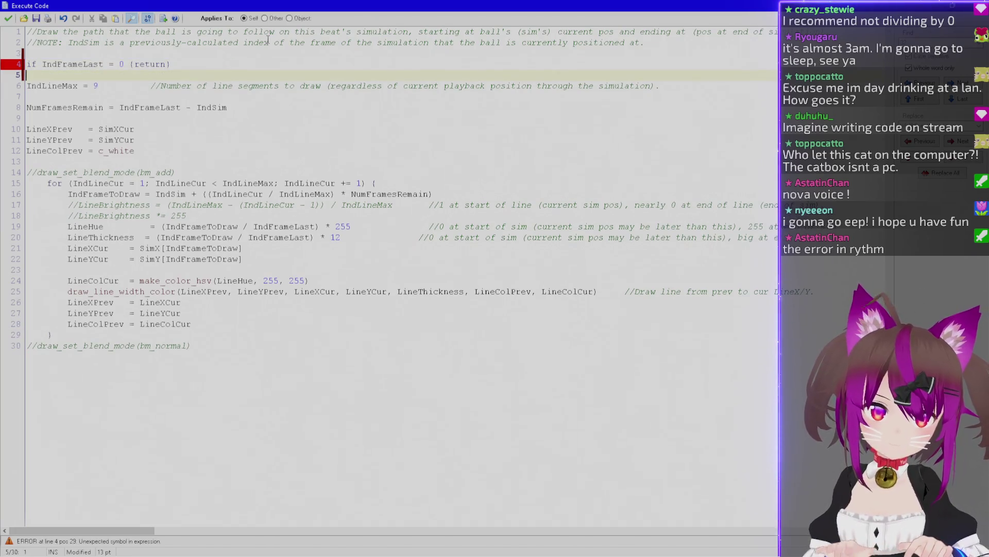
{"action": "left_click", "coordinate": [8, 18]}
{"action": "key", "text": "ctrl+s"}
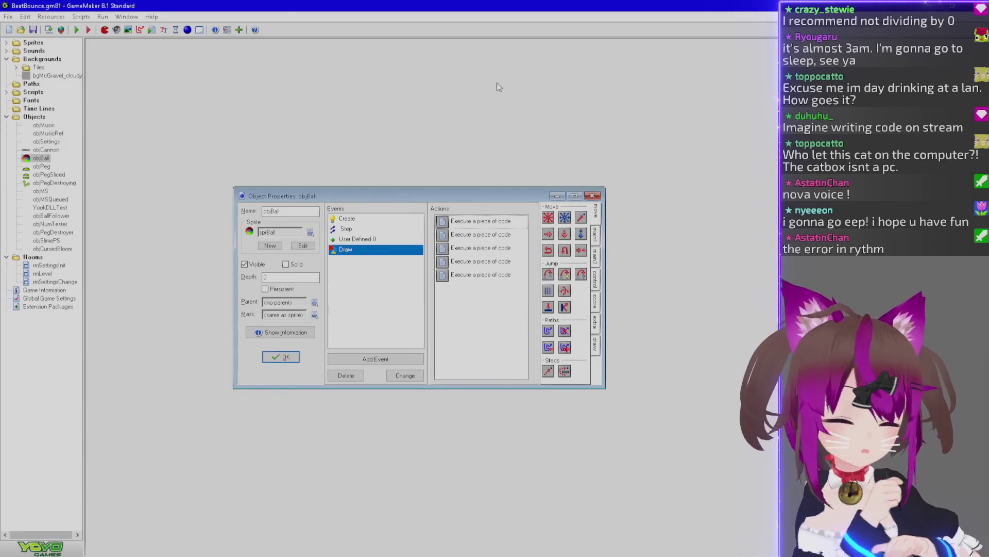
{"action": "key", "text": "F5"}
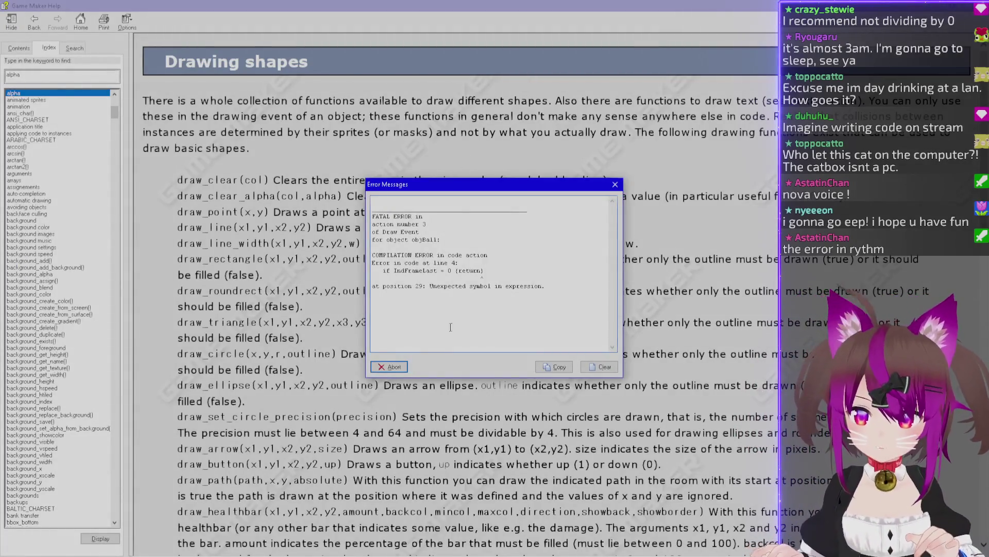
After the compile error, fix the line-4 comparison to '==' with a closing parenthesis and rerun
{"action": "left_click", "coordinate": [384, 367]}
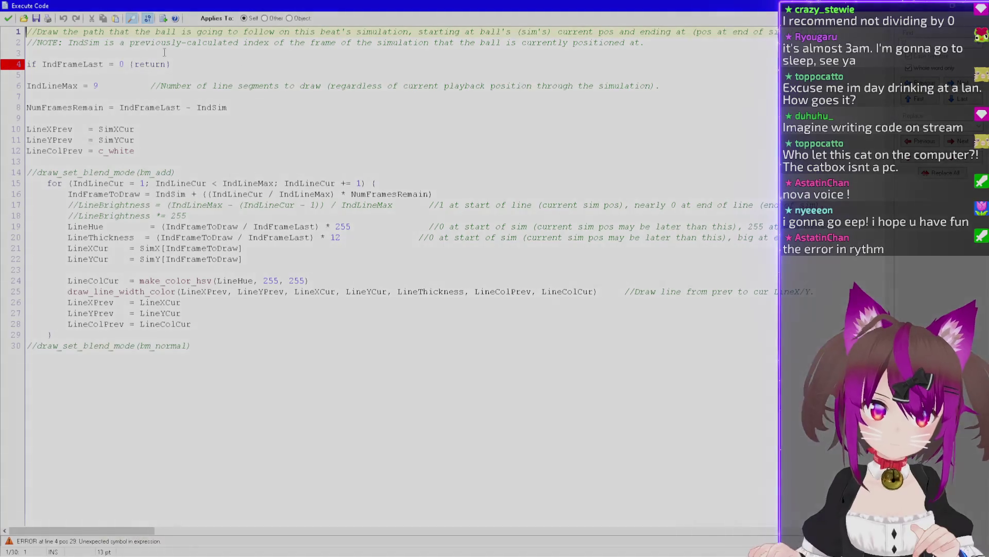
{"action": "key", "text": "ctrl+Right"}
{"action": "key", "text": "ctrl+Right"}
{"action": "key", "text": "ctrl+Right"}
{"action": "key", "text": "ctrl+Left"}
{"action": "type", "text": "="}
{"action": "key", "text": "Right"}
{"action": "key", "text": "Right"}
{"action": "key", "text": "Right"}
{"action": "type", "text": ")"}
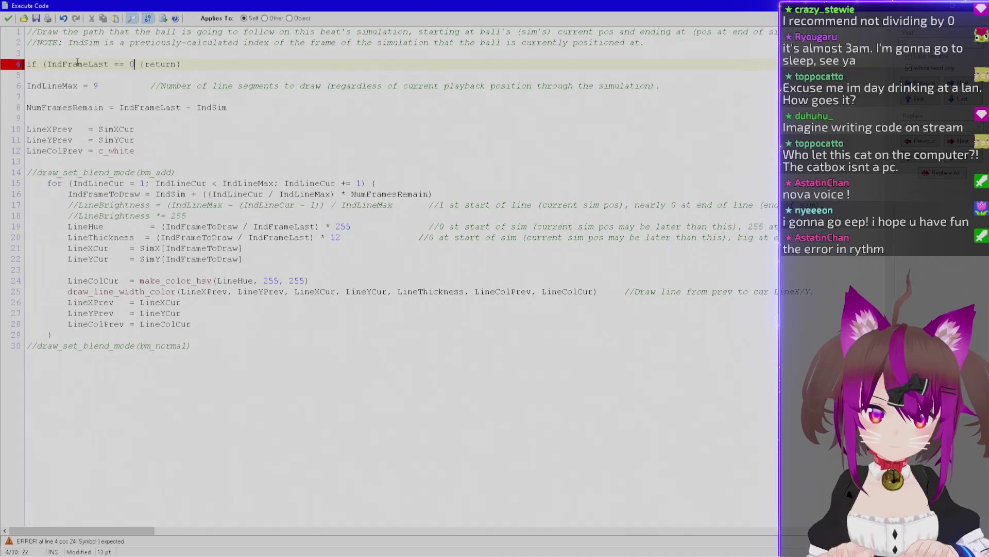
{"action": "left_click", "coordinate": [7, 19]}
{"action": "key", "text": "F5"}
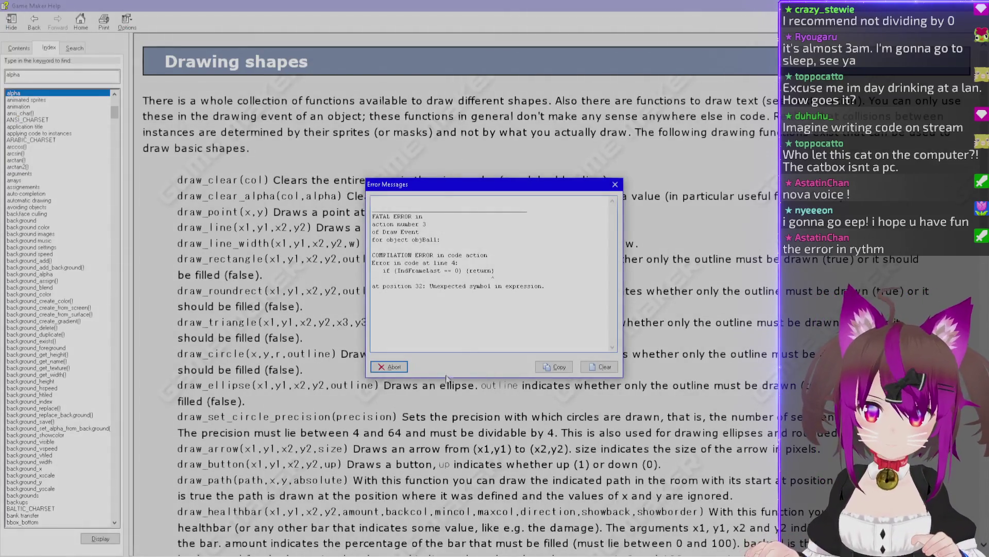
Replace return with break in the guard line, save, and run the game
{"action": "left_click", "coordinate": [387, 367]}
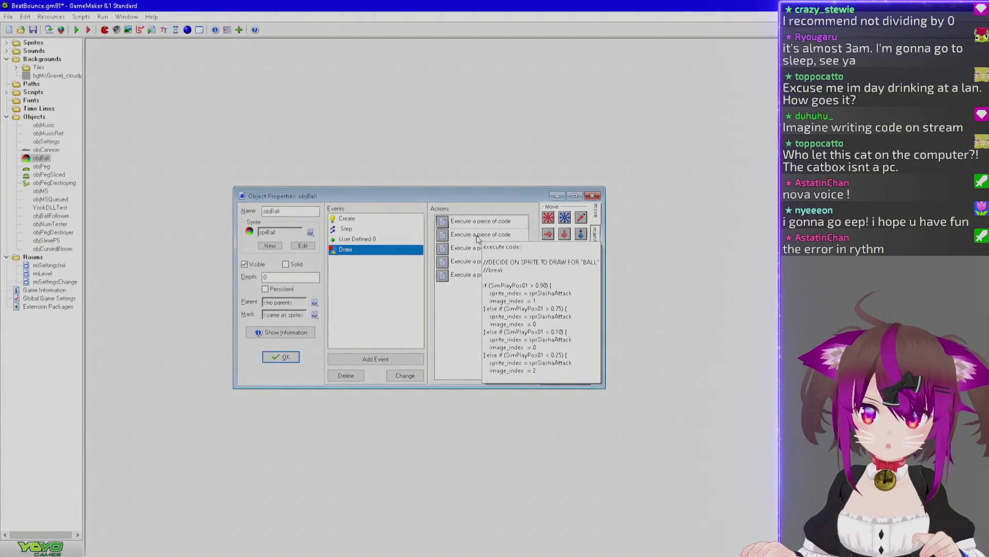
{"action": "double_click", "coordinate": [476, 240]}
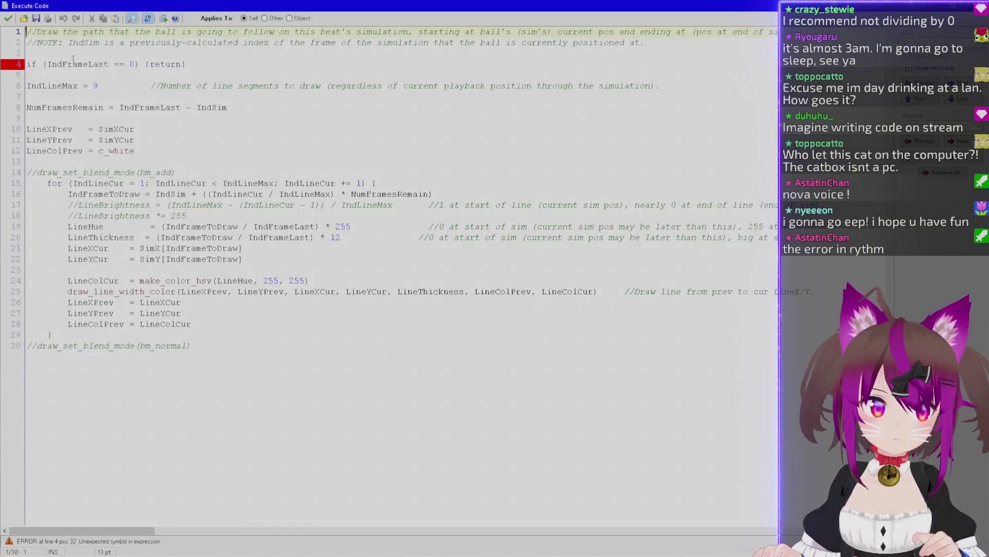
{"action": "double_click", "coordinate": [164, 64]}
{"action": "type", "text": "break"}
{"action": "left_click", "coordinate": [8, 18]}
{"action": "key", "text": "F5"}
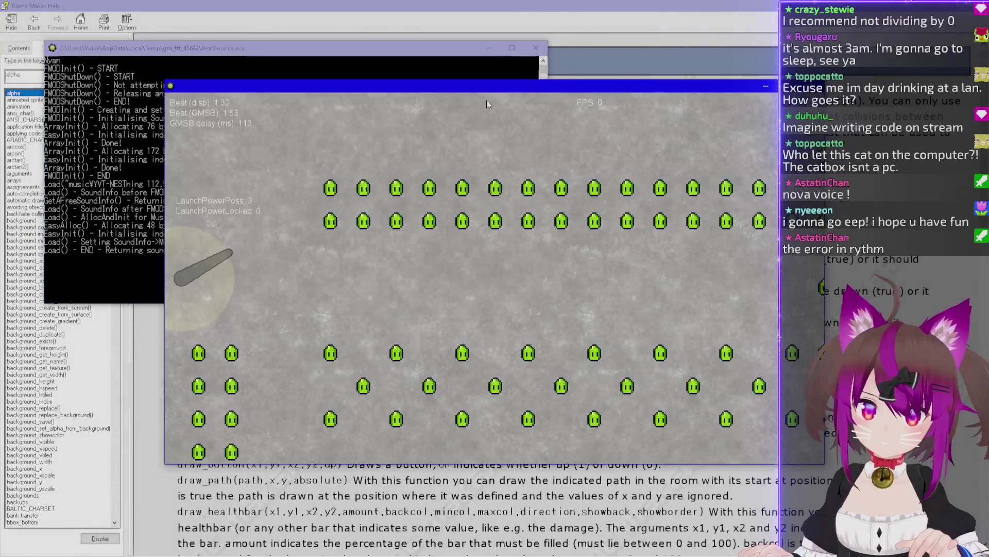
Lock the launch power and fire the ball toward the left
{"action": "left_click", "coordinate": [148, 218]}
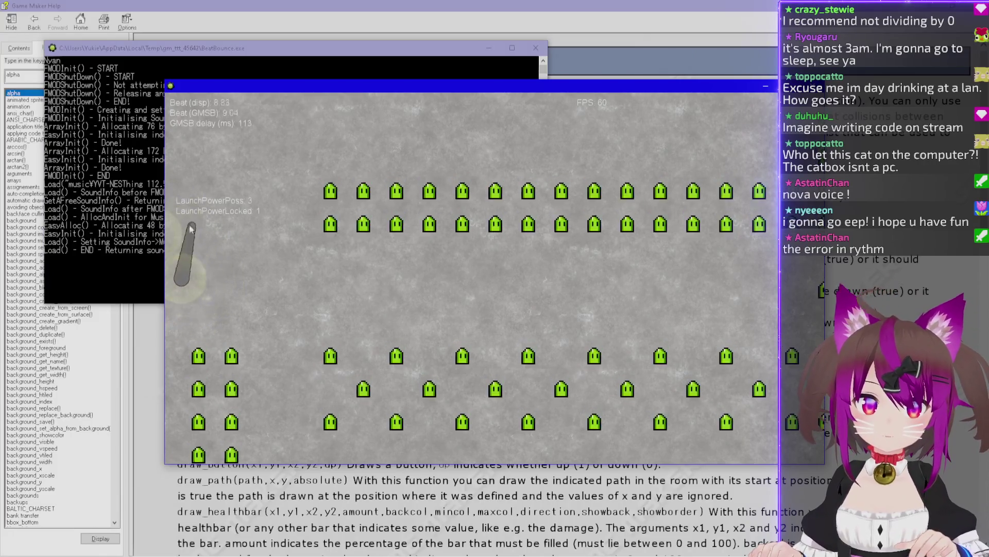
{"action": "left_click", "coordinate": [359, 242]}
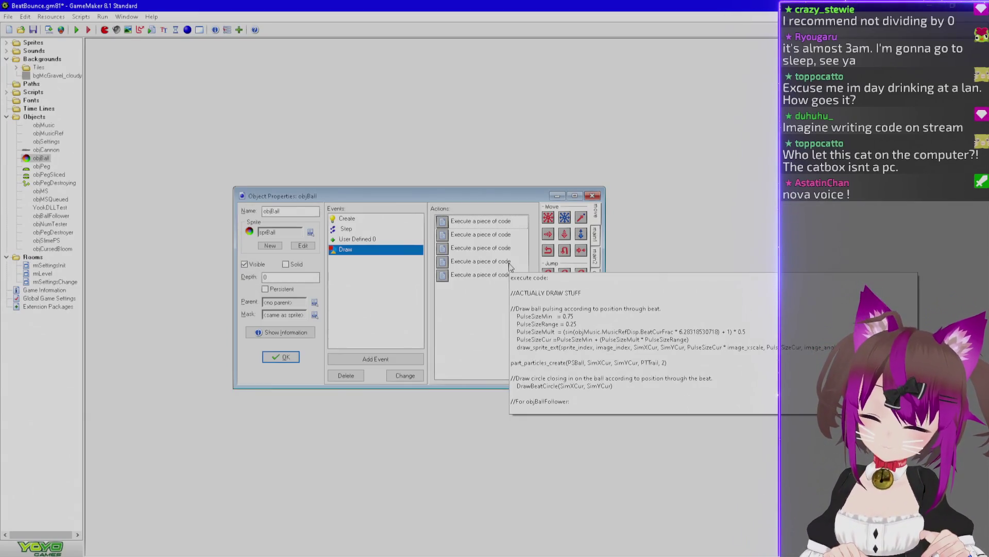
{"action": "key", "text": "alt+Tab"}
{"action": "key", "text": "alt+Tab"}
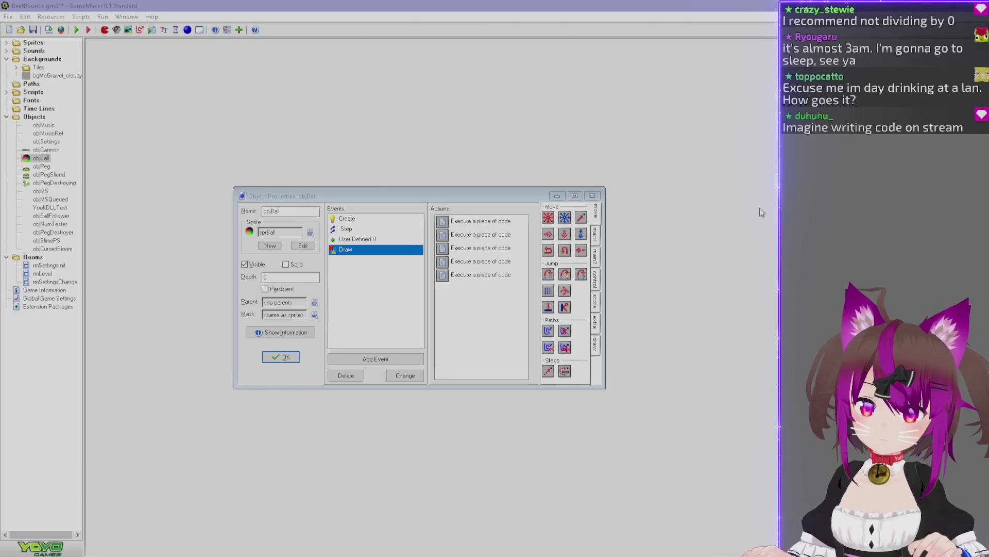
{"action": "left_click", "coordinate": [279, 358]}
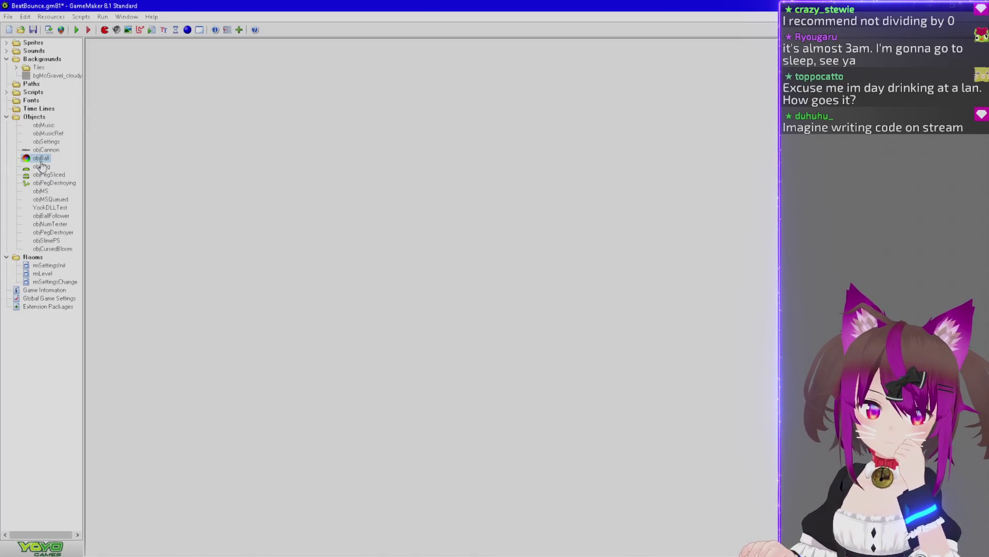
{"action": "double_click", "coordinate": [41, 160]}
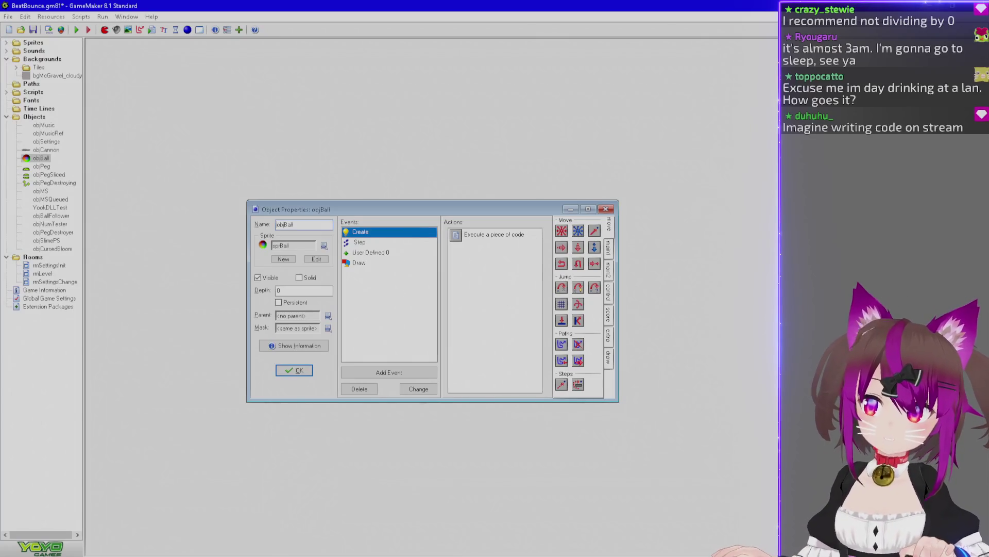
{"action": "left_click", "coordinate": [732, 556]}
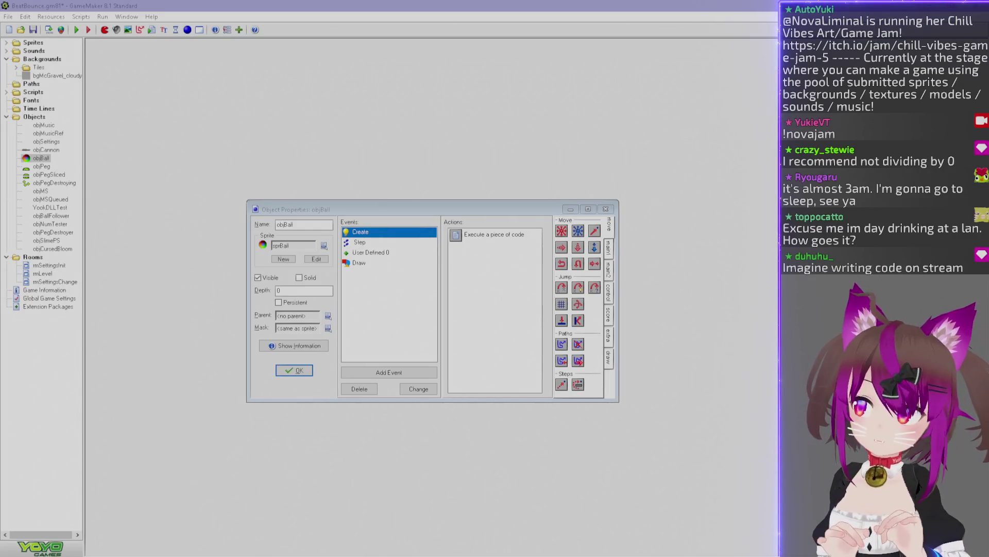
{"action": "double_click", "coordinate": [23, 42]}
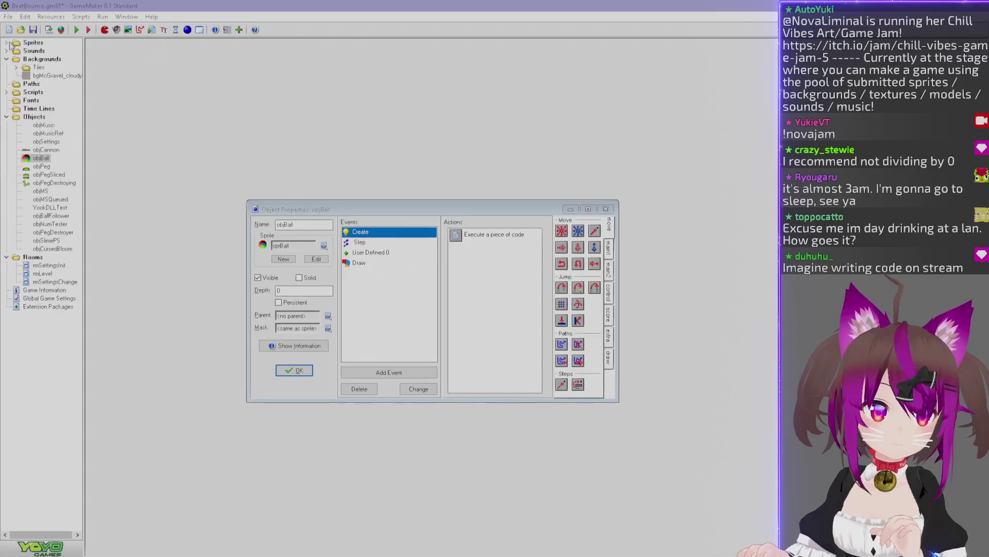
{"action": "double_click", "coordinate": [52, 92]}
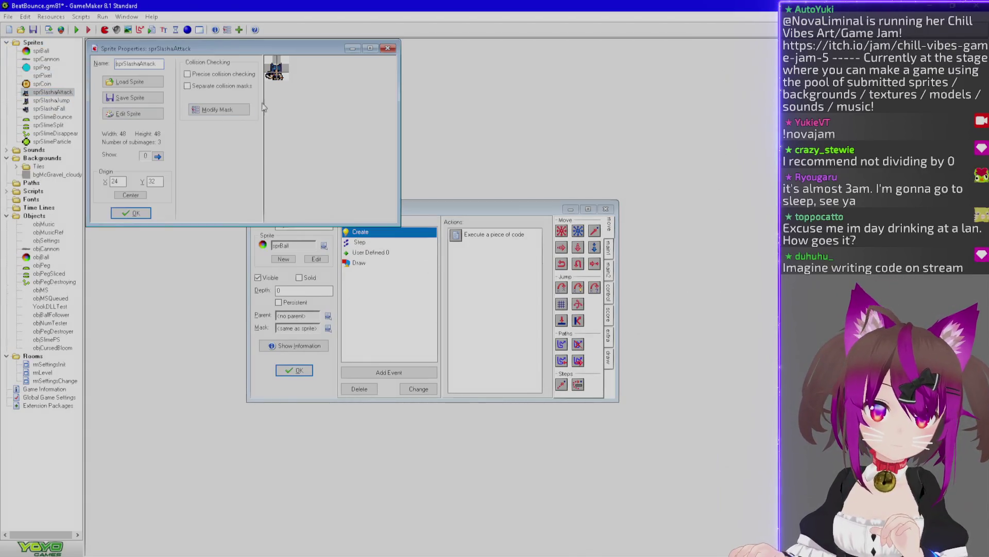
{"action": "left_click", "coordinate": [157, 155]}
{"action": "left_click", "coordinate": [158, 156]}
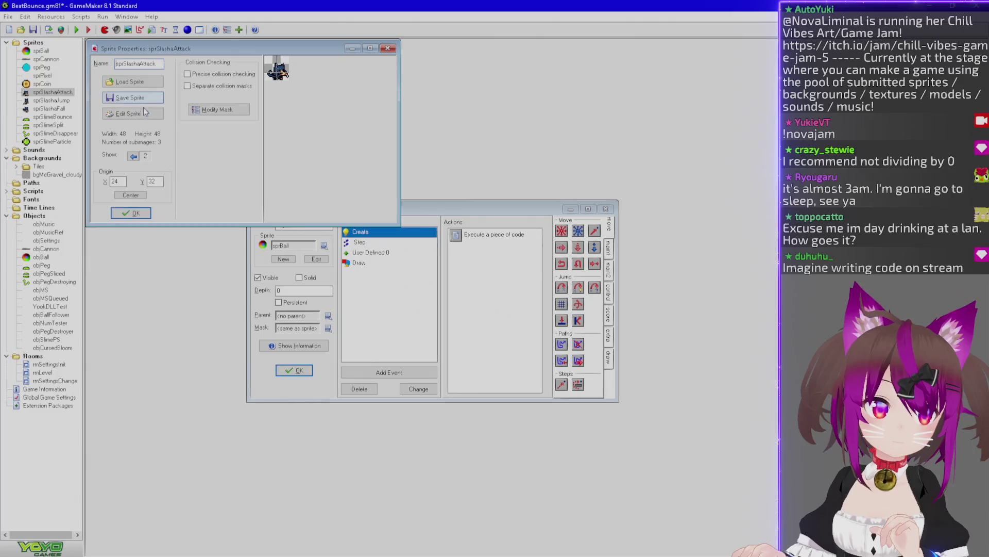
{"action": "left_click", "coordinate": [133, 113]}
{"action": "double_click", "coordinate": [517, 150]}
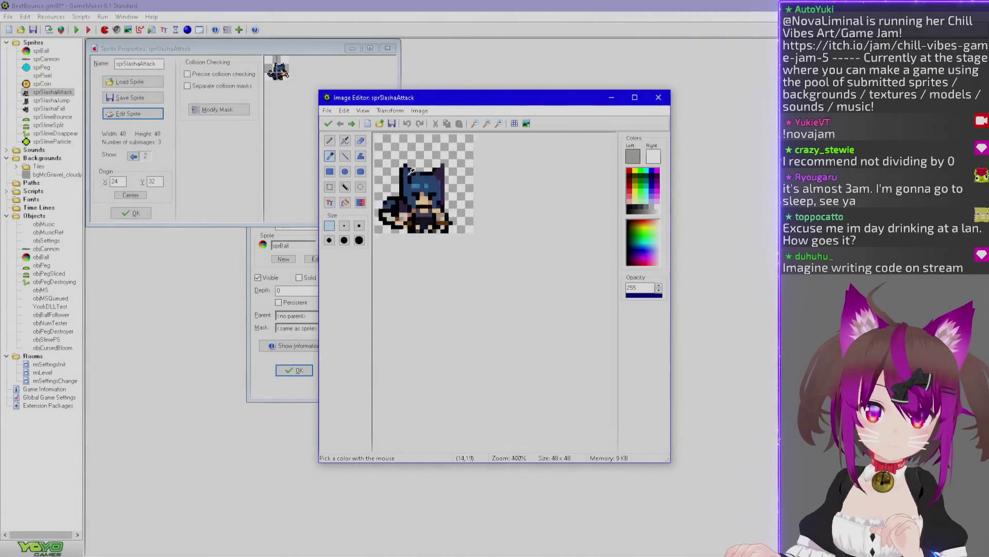
{"action": "scroll", "coordinate": [428, 182], "scroll_direction": "down", "scroll_amount": 1}
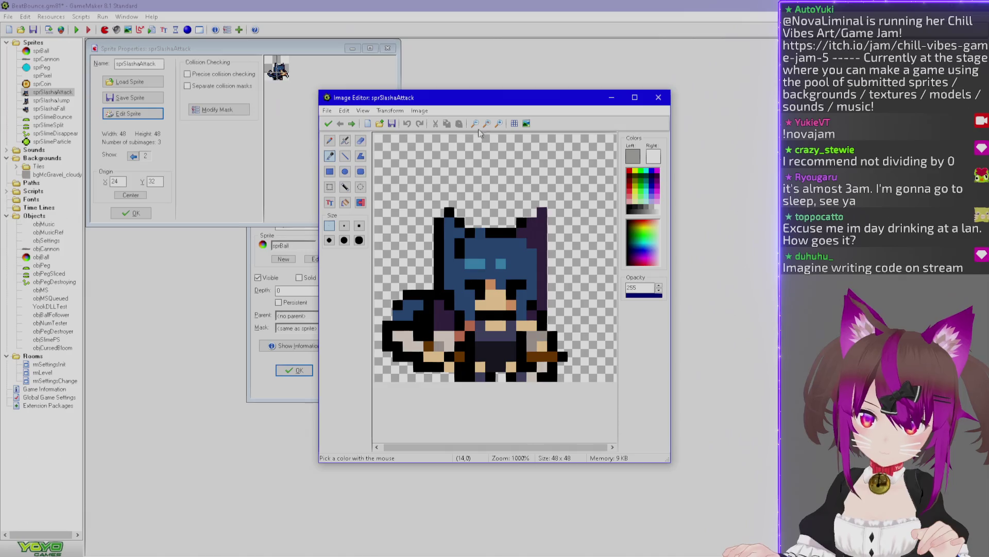
{"action": "left_click", "coordinate": [659, 99]}
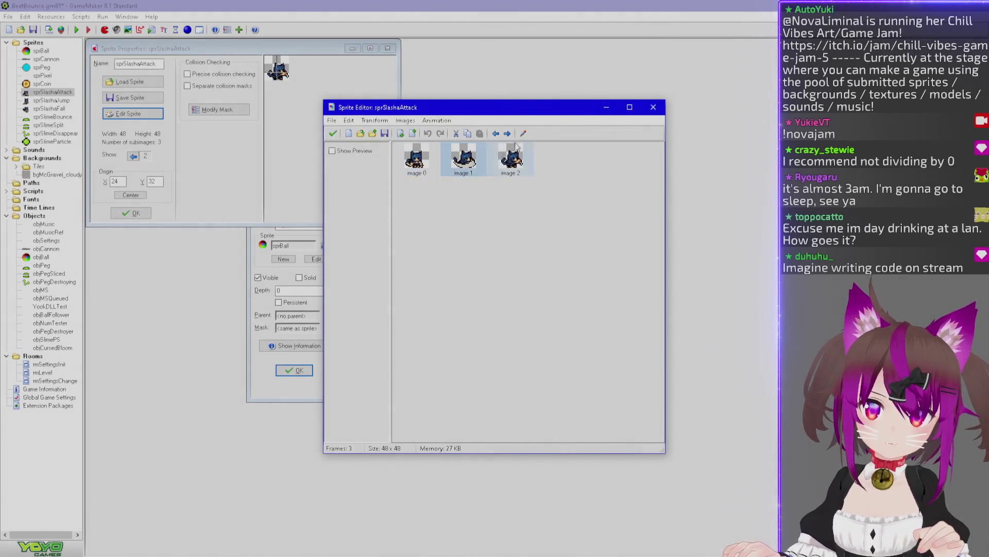
{"action": "double_click", "coordinate": [522, 152]}
{"action": "scroll", "coordinate": [495, 199], "scroll_direction": "up", "scroll_amount": 4}
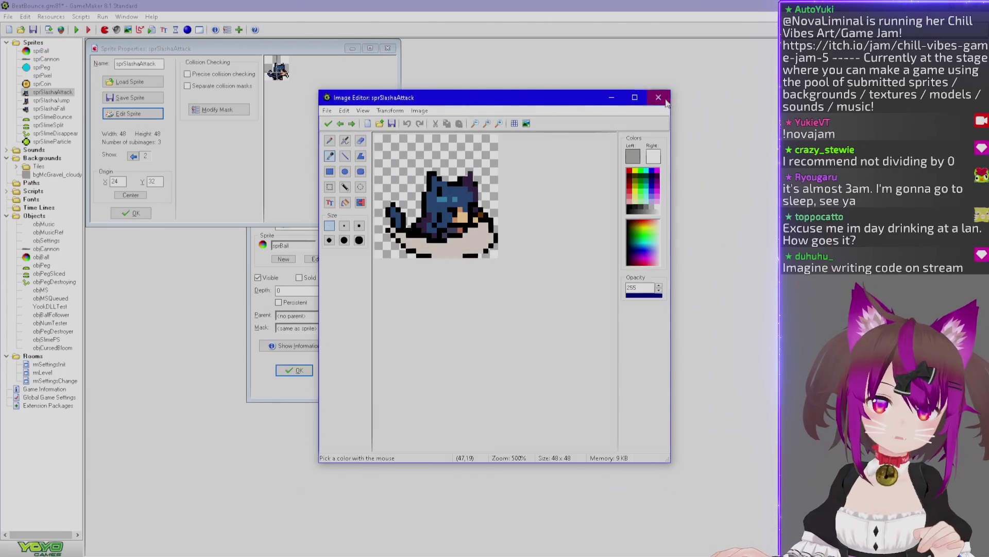
{"action": "left_click", "coordinate": [658, 98]}
{"action": "left_click", "coordinate": [654, 108]}
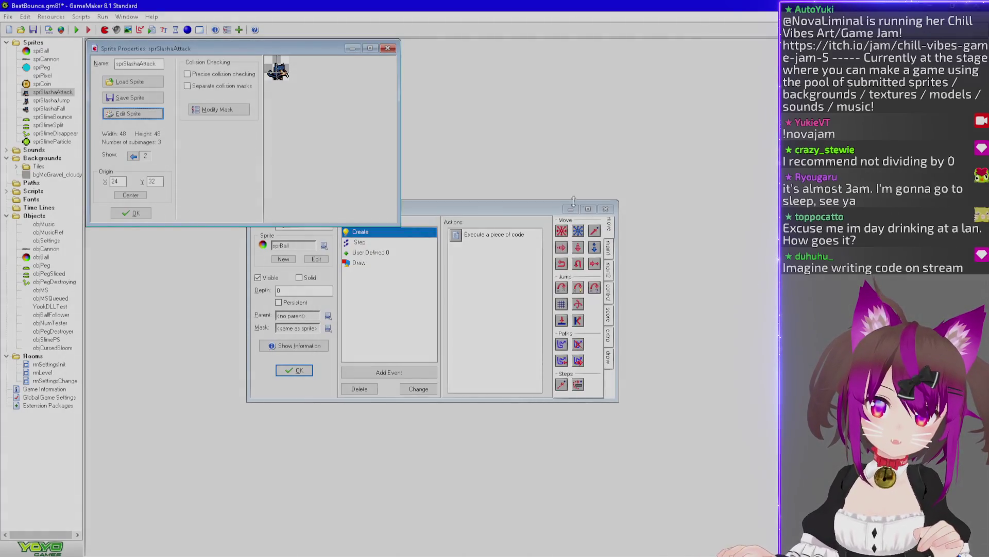
{"action": "left_click", "coordinate": [388, 49]}
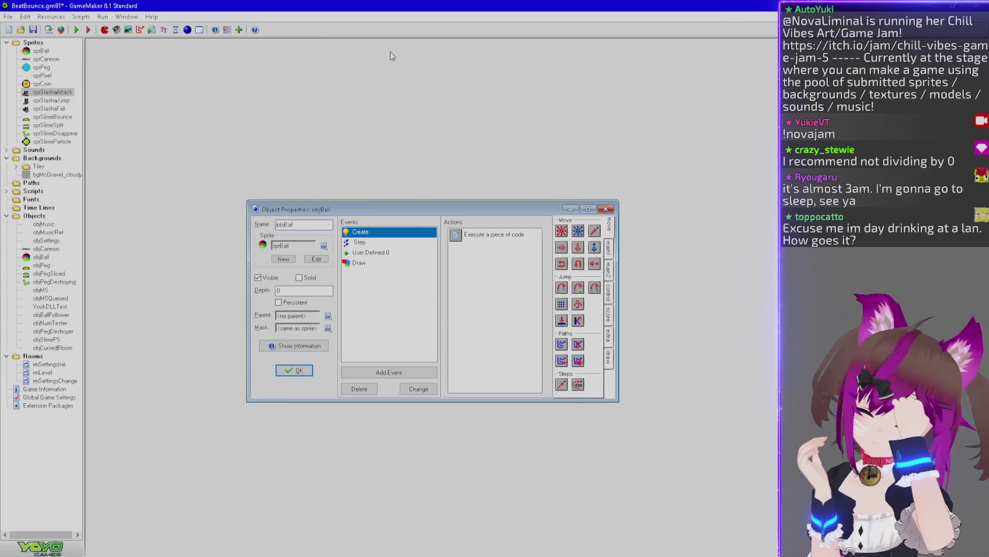
Check objBall's Create code and Draw event, then open objCannon's properties from the resource tree
{"action": "double_click", "coordinate": [469, 235]}
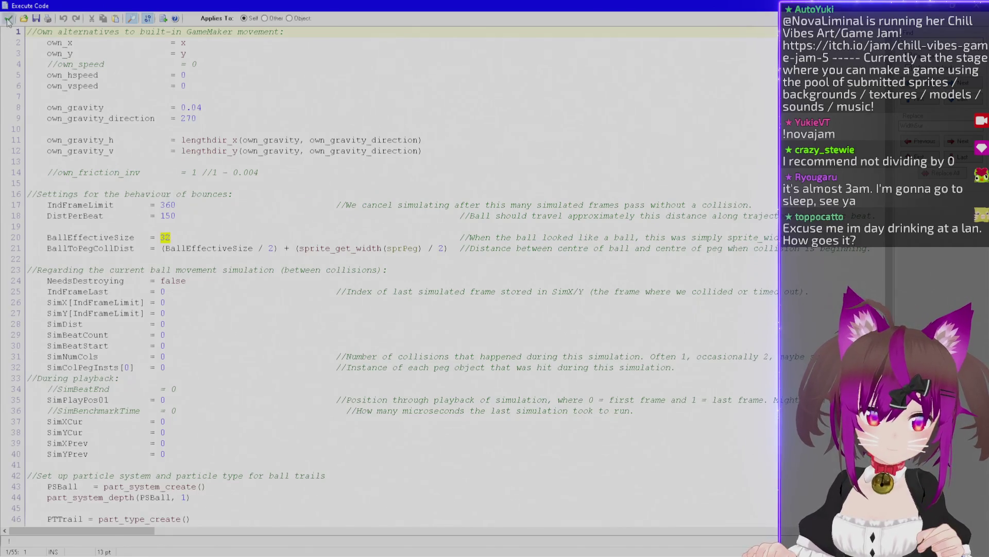
{"action": "left_click", "coordinate": [8, 21]}
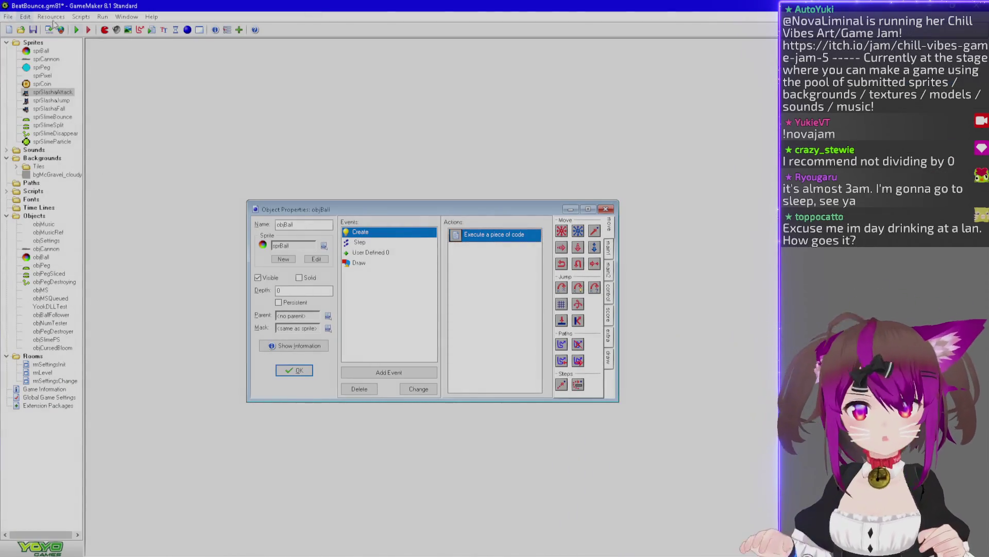
{"action": "left_click", "coordinate": [384, 263]}
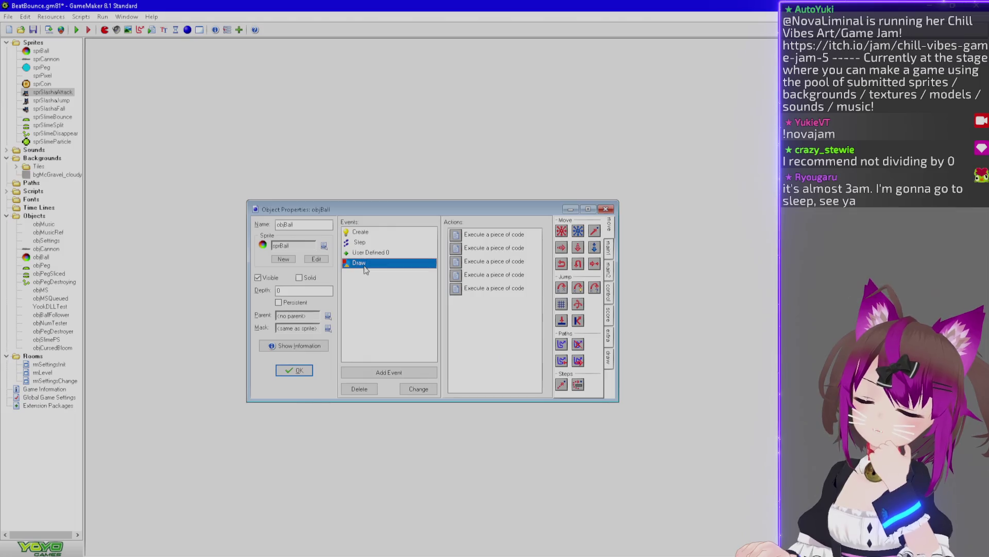
{"action": "left_click", "coordinate": [384, 373]}
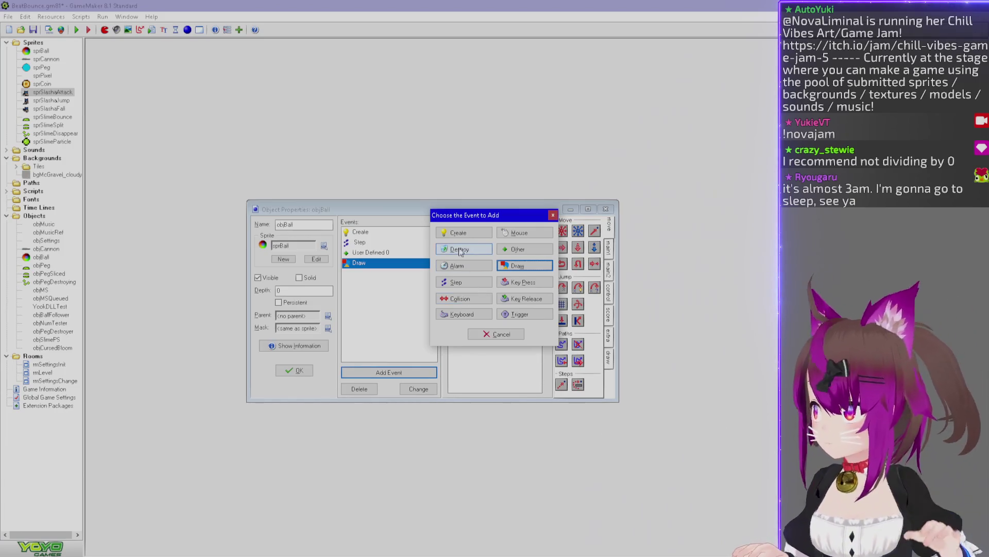
{"action": "left_click", "coordinate": [553, 215]}
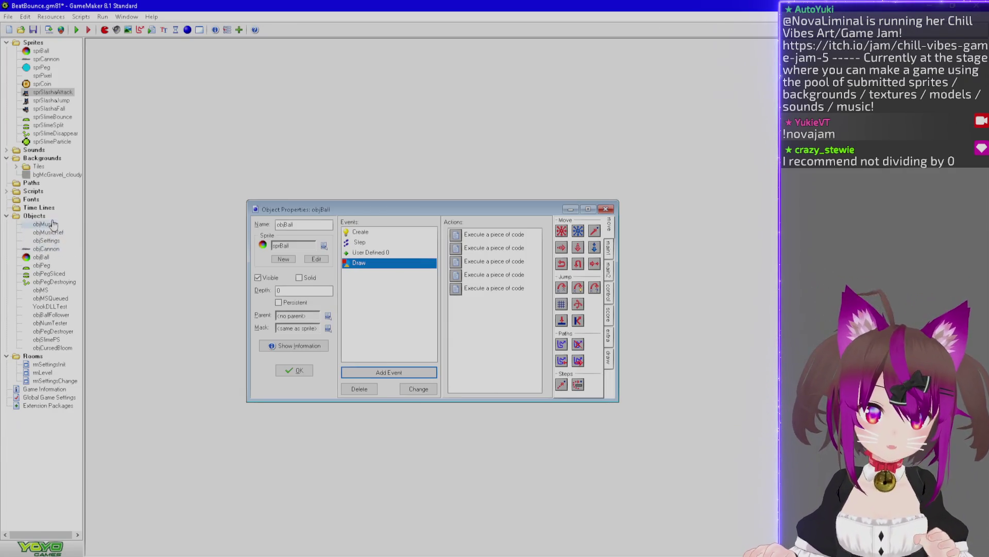
{"action": "double_click", "coordinate": [47, 249]}
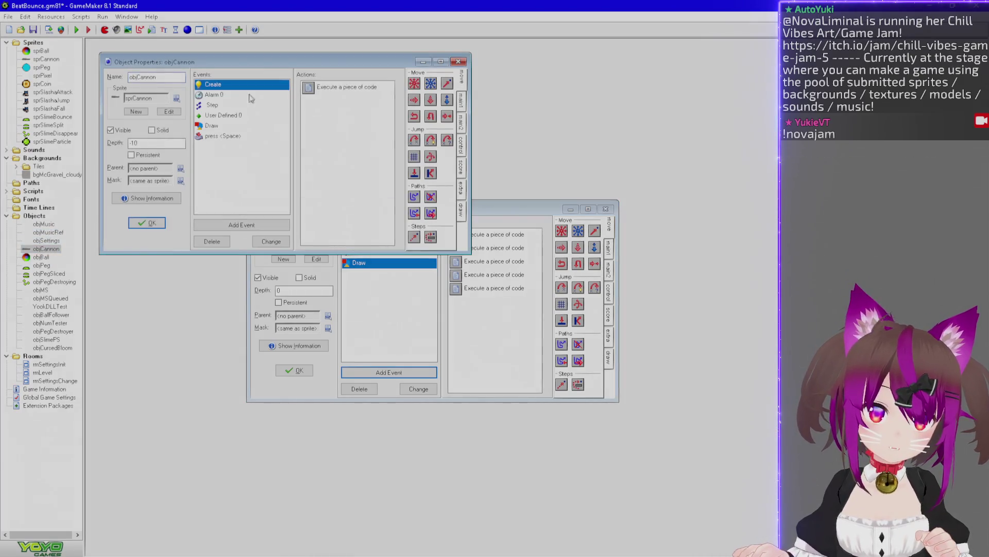
Open objCannon's press <Space> code and add a first-line comment '//If a ball is already spawned, do nothing'
{"action": "left_click", "coordinate": [226, 136]}
{"action": "double_click", "coordinate": [332, 88]}
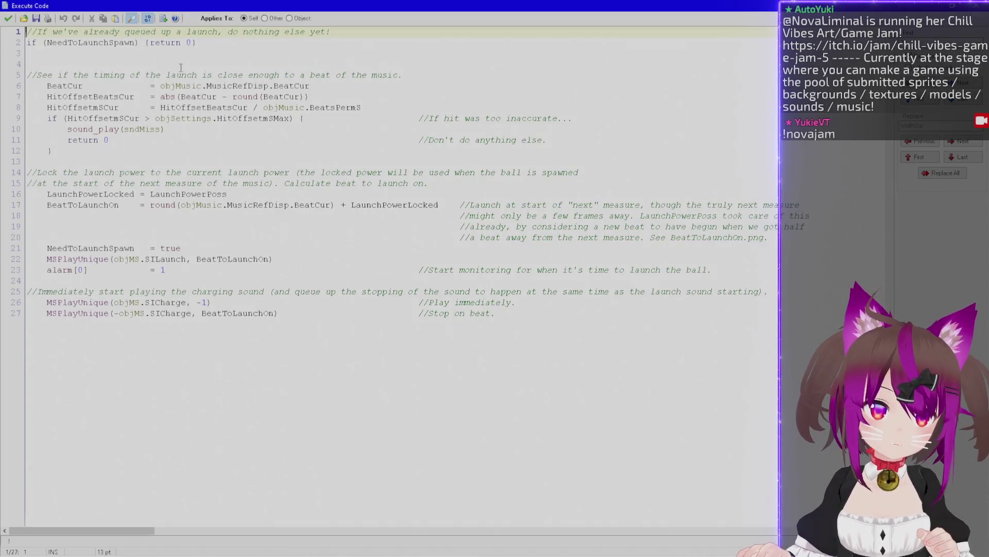
{"action": "mouse_move", "coordinate": [328, 6]}
{"action": "left_mouse_down"}
{"action": "mouse_move", "coordinate": [388, 144]}
{"action": "mouse_move", "coordinate": [439, 205]}
{"action": "mouse_move", "coordinate": [412, 205]}
{"action": "left_mouse_up"}
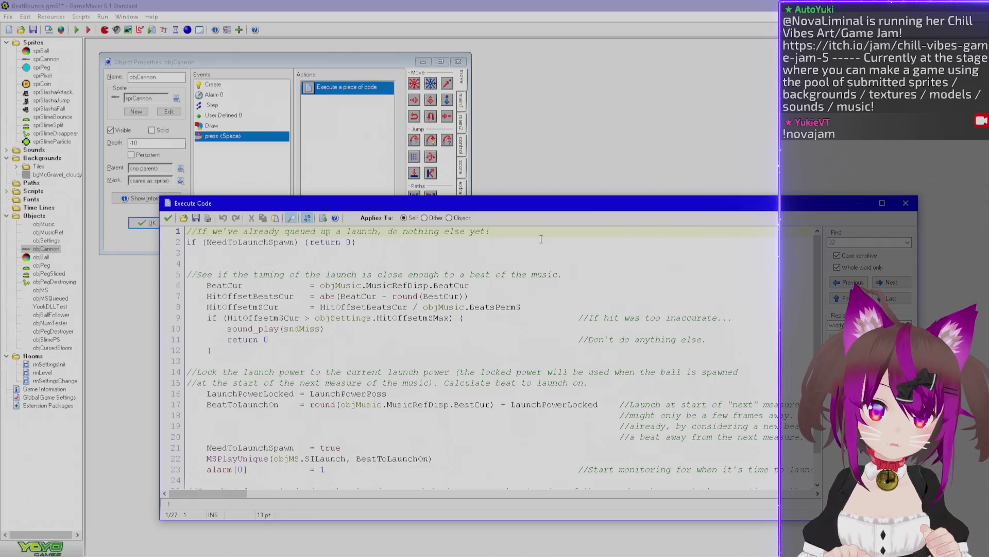
{"action": "key", "text": "Return"}
{"action": "key", "text": "Return"}
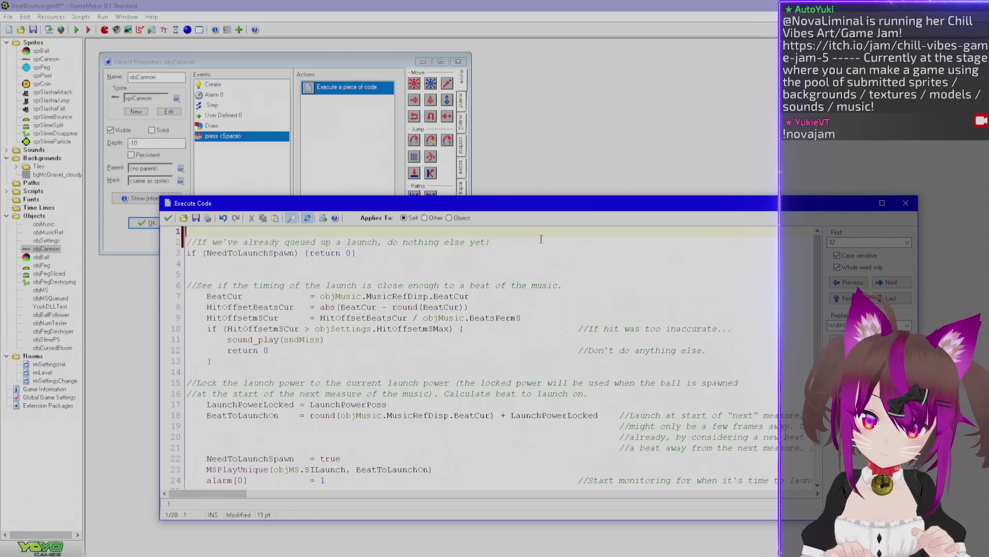
{"action": "type", "text": "//"}
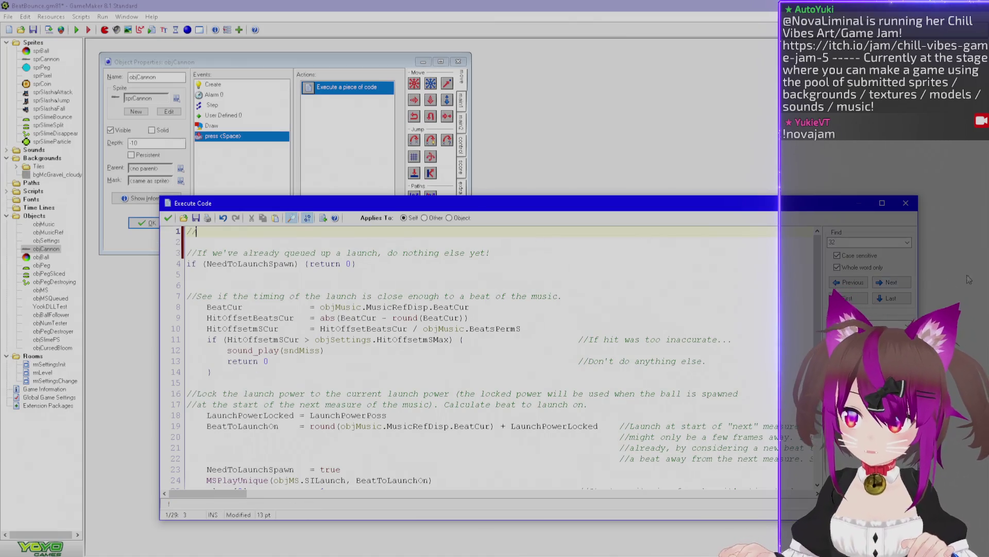
{"action": "key", "text": "ctrl+f"}
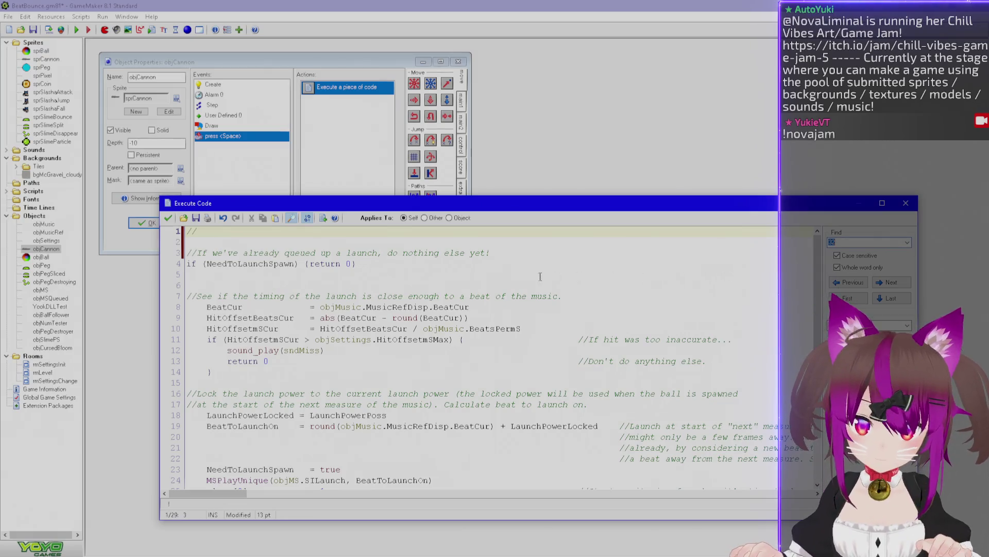
{"action": "left_click", "coordinate": [293, 217]}
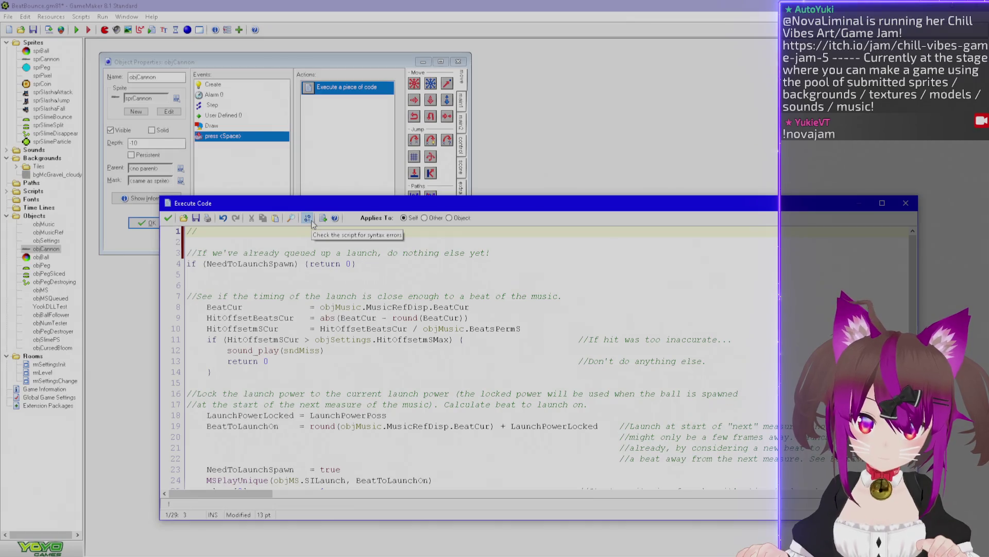
{"action": "type", "text": "If a"}
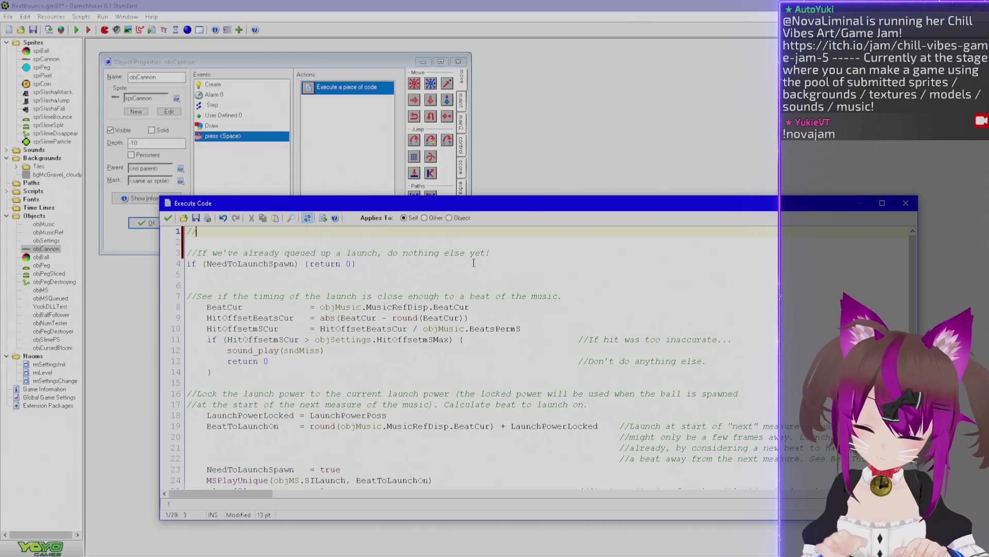
{"action": "type", "text": " ball is already spawned, do no"}
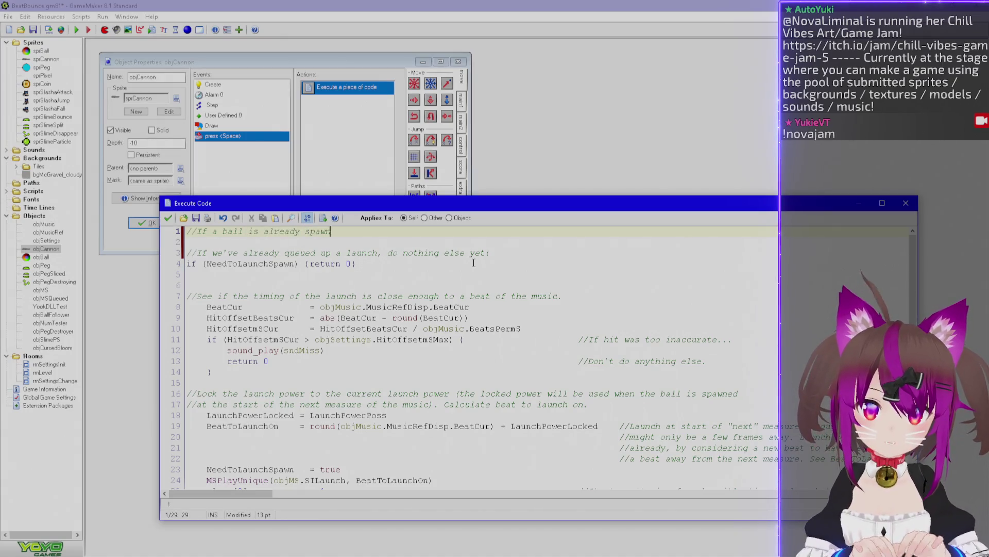
{"action": "type", "text": "thi"}
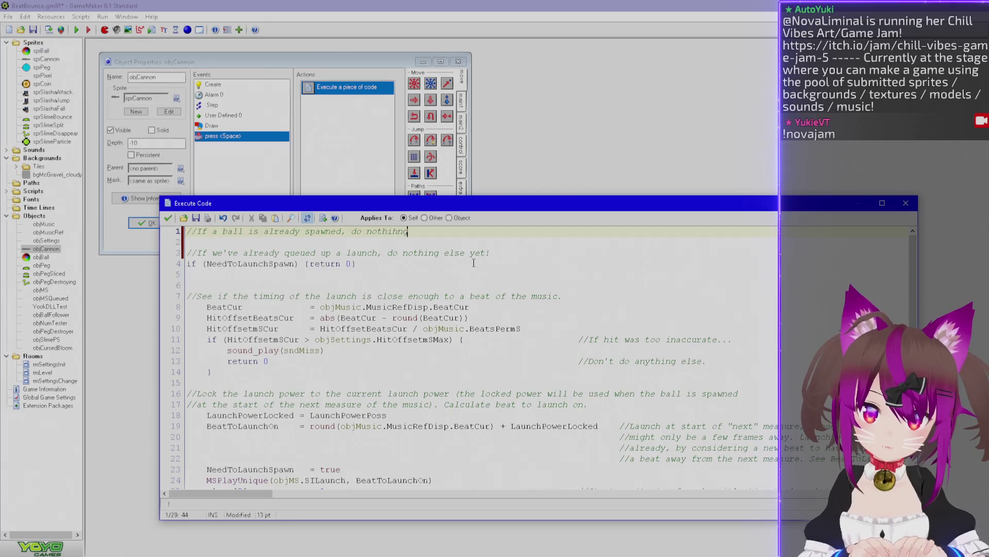
{"action": "type", "text": "ng"}
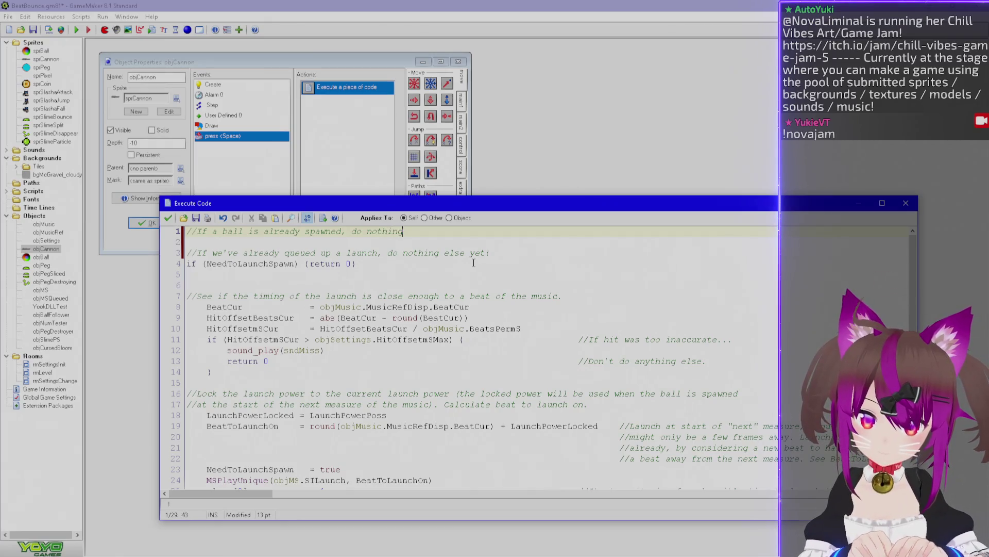
Start line 2 as 'if (object_ex' and call up the help with F1
{"action": "key", "text": "Return"}
{"action": "type", "text": "if ("}
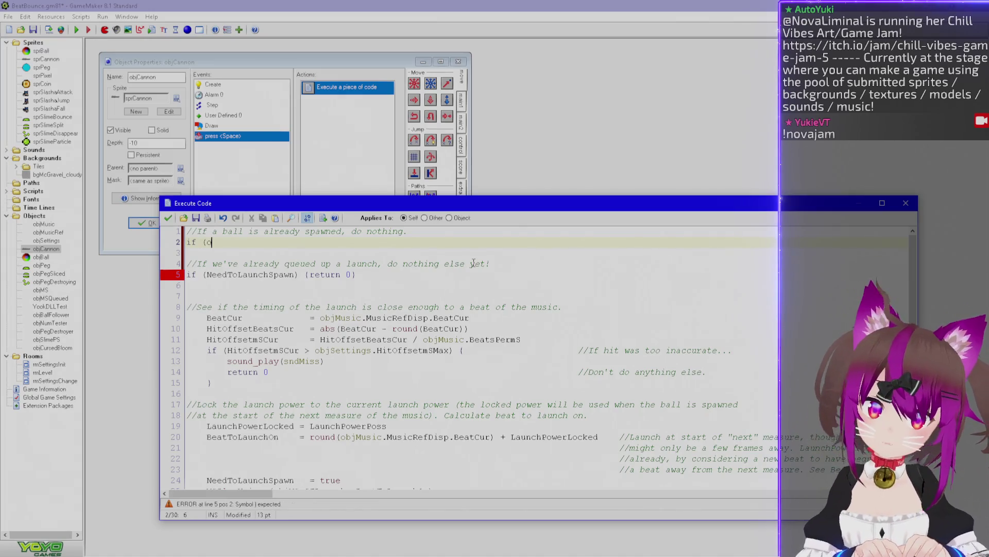
{"action": "type", "text": "instance_co"}
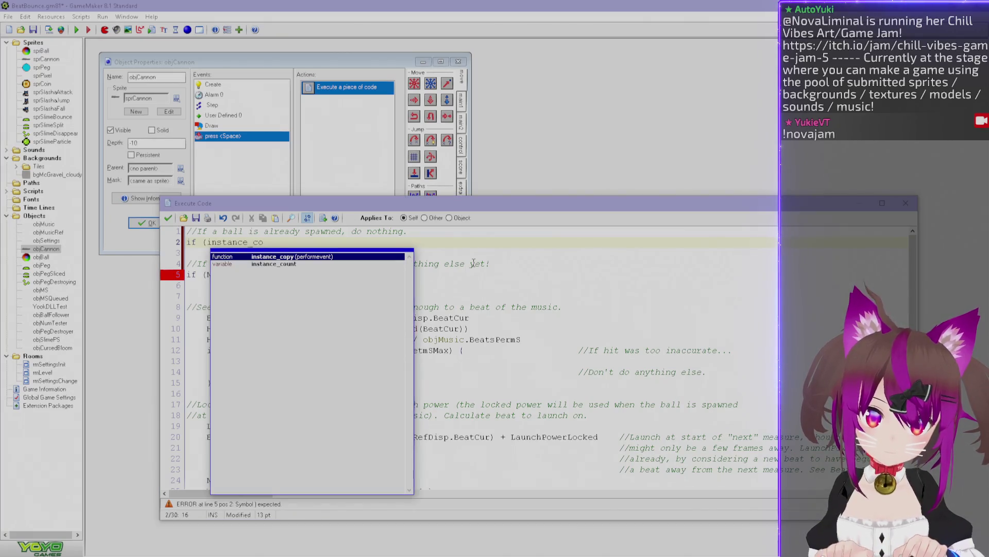
{"action": "key", "text": "Down"}
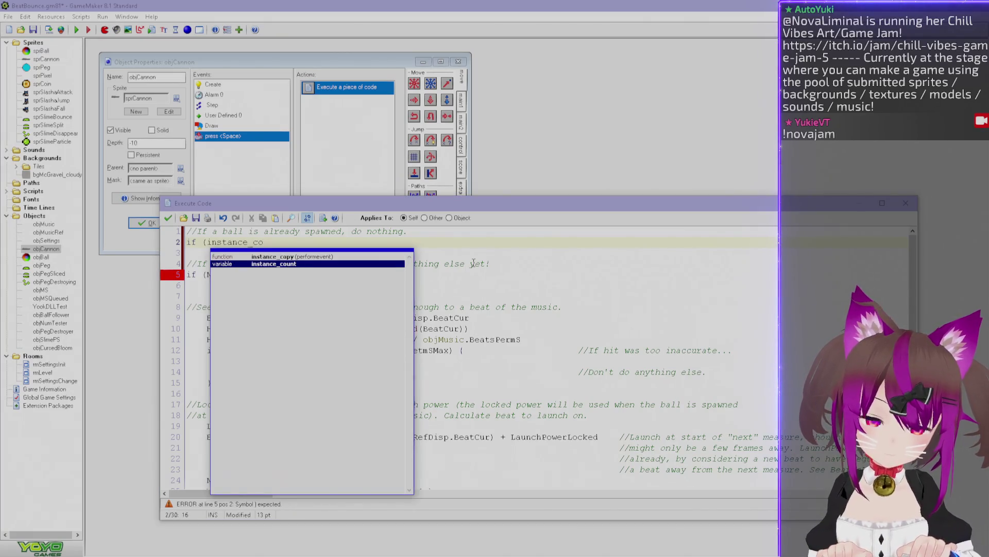
{"action": "key", "text": "BackSpace"}
{"action": "key", "text": "BackSpace"}
{"action": "key", "text": "BackSpace"}
{"action": "type", "text": "object_e"}
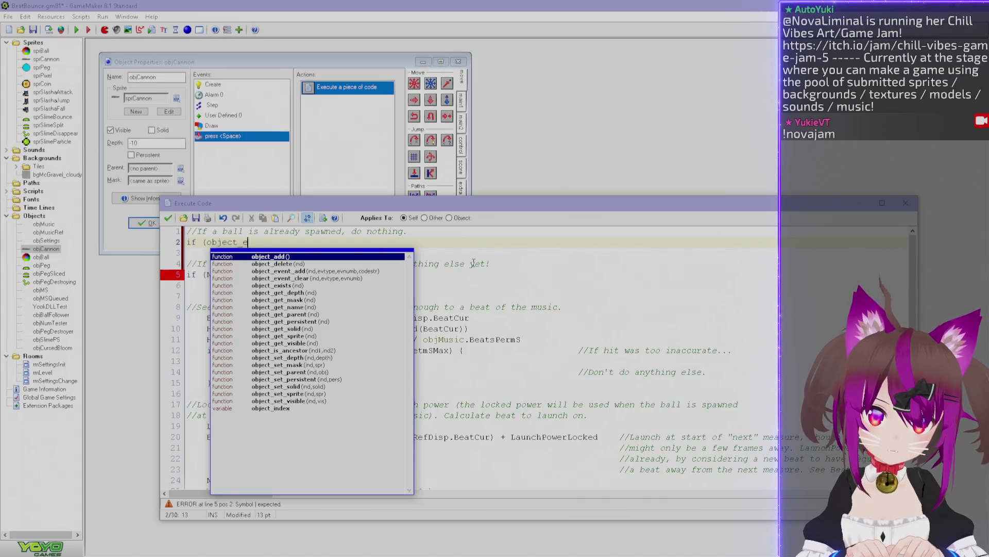
{"action": "type", "text": "x"}
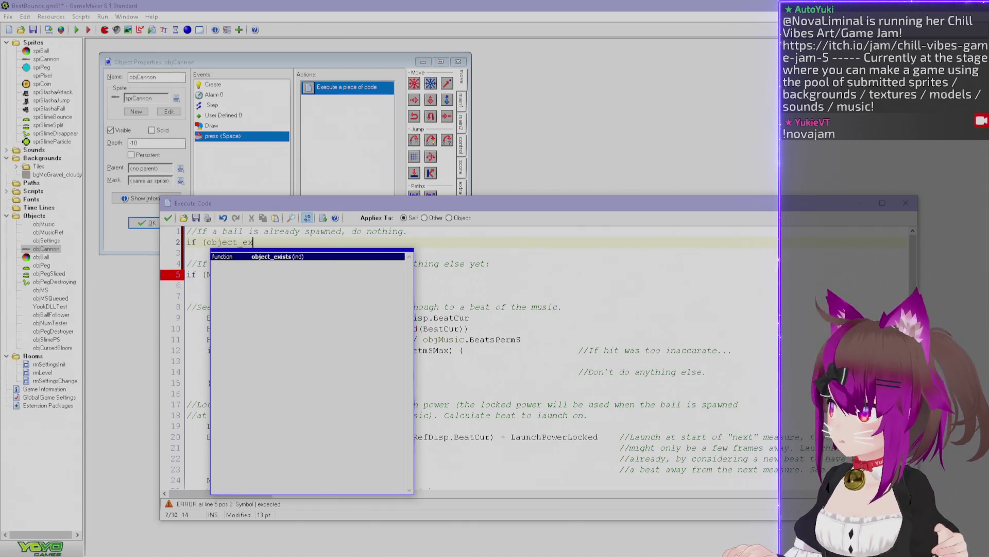
{"action": "key", "text": "F1"}
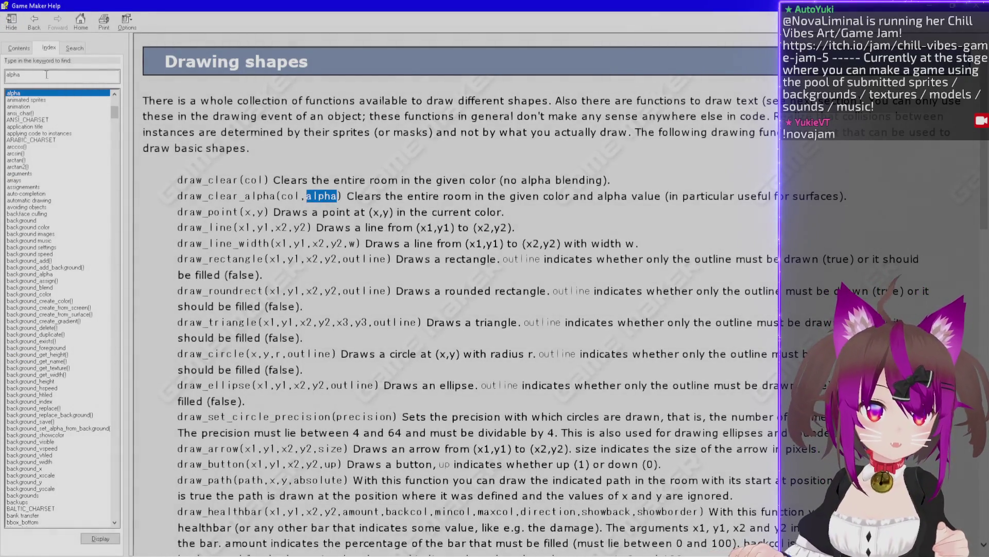
Look up object_exists in the help Index and select its description
{"action": "type", "text": "object_exists"}
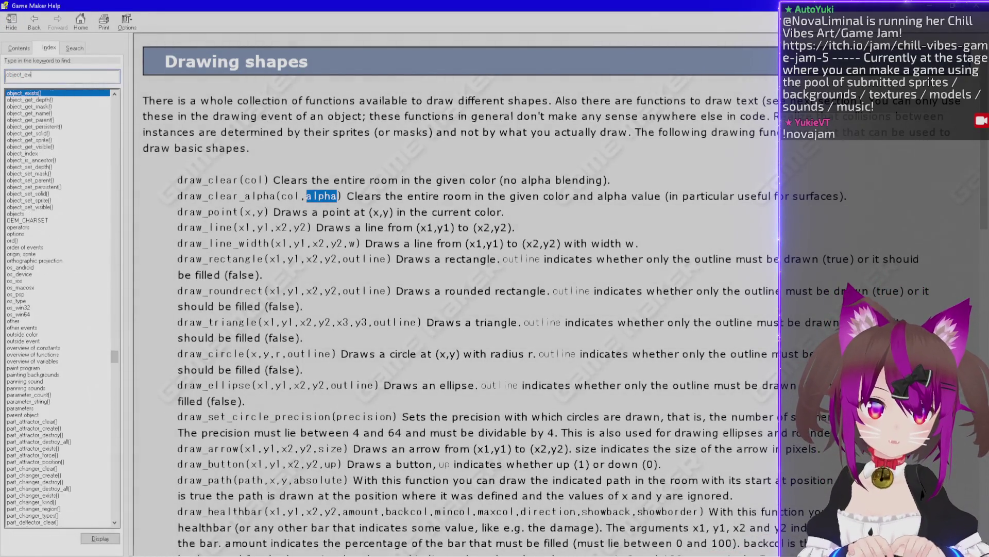
{"action": "double_click", "coordinate": [50, 94]}
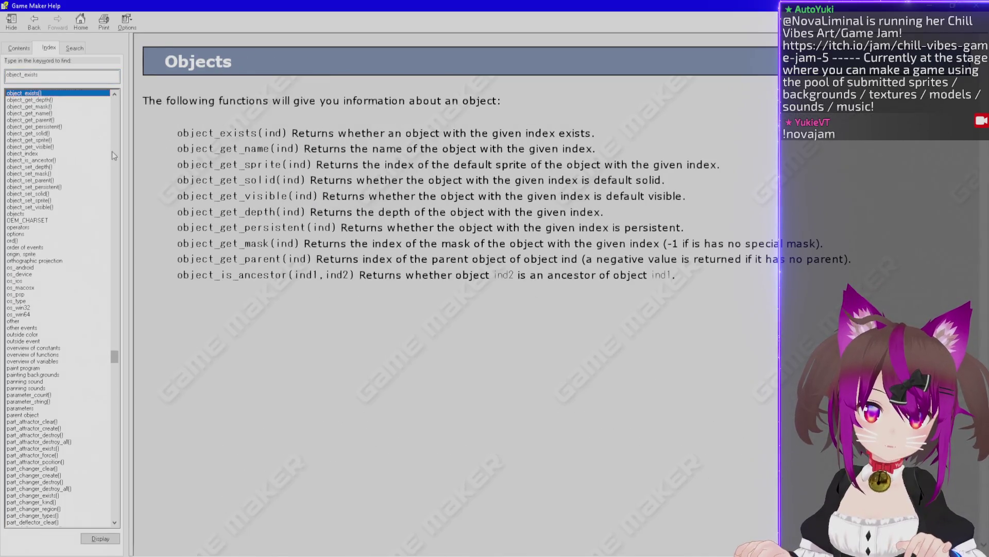
{"action": "mouse_move", "coordinate": [558, 134]}
{"action": "left_mouse_down"}
{"action": "mouse_move", "coordinate": [294, 149]}
{"action": "mouse_move", "coordinate": [221, 133]}
{"action": "left_mouse_up"}
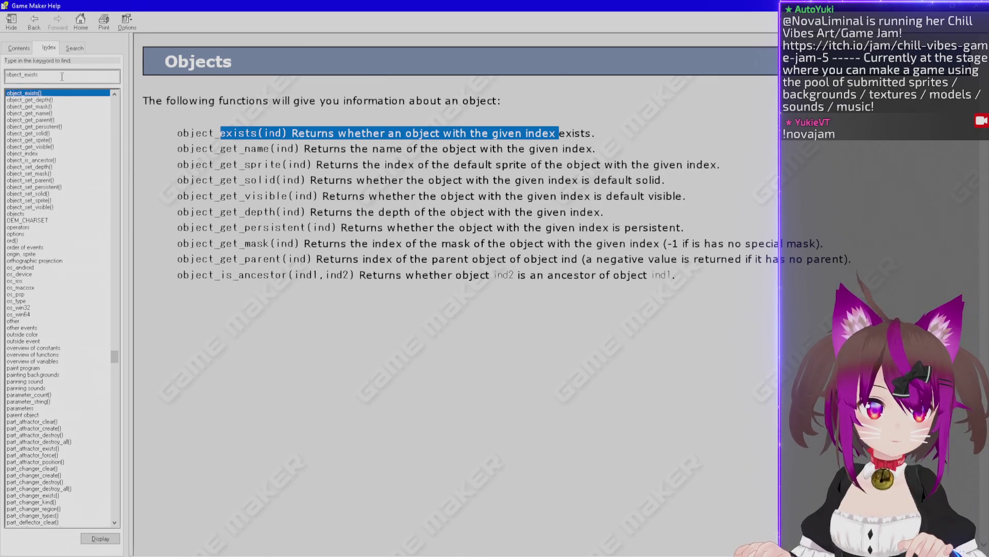
Look up instance_number in the help, select its description, and return to the code editor
{"action": "double_click", "coordinate": [41, 76]}
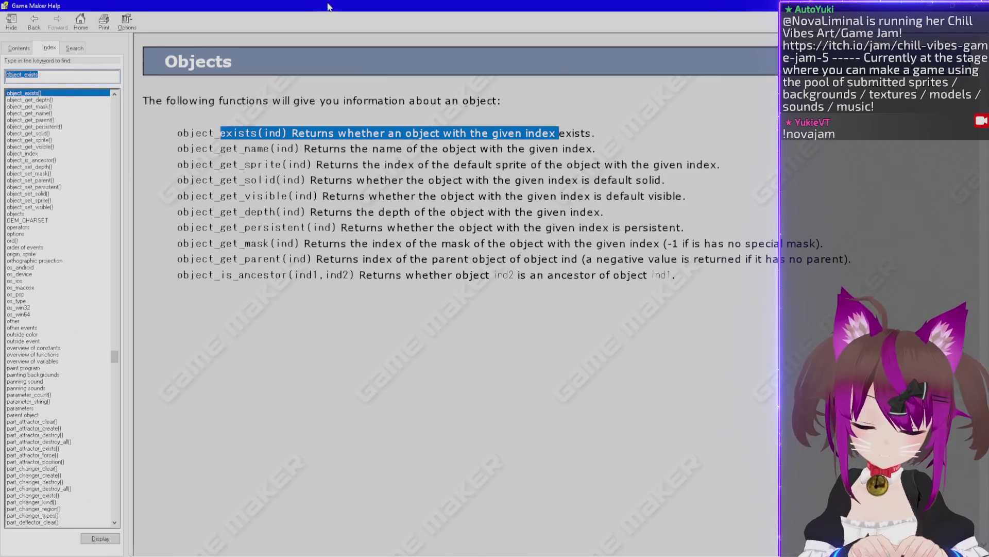
{"action": "type", "text": "instan"}
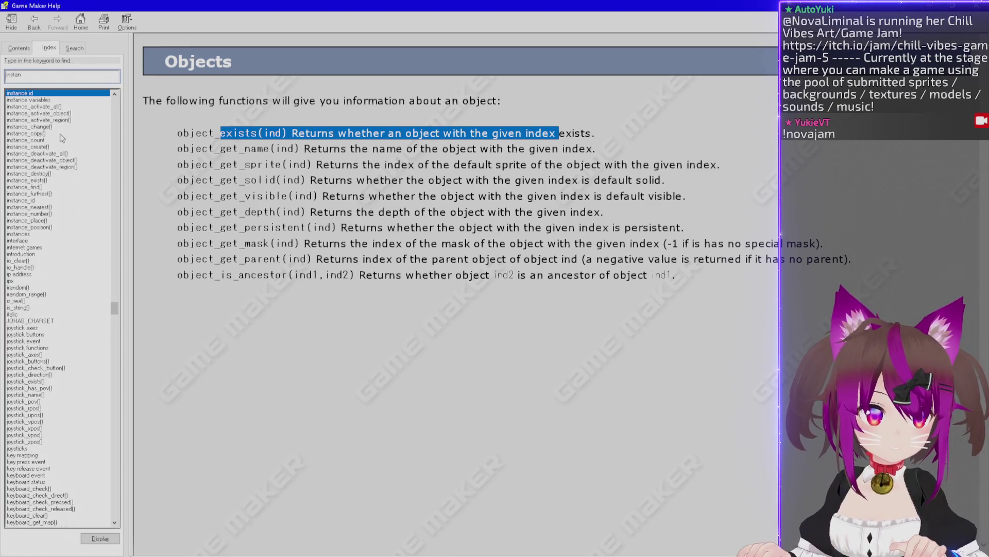
{"action": "double_click", "coordinate": [36, 140]}
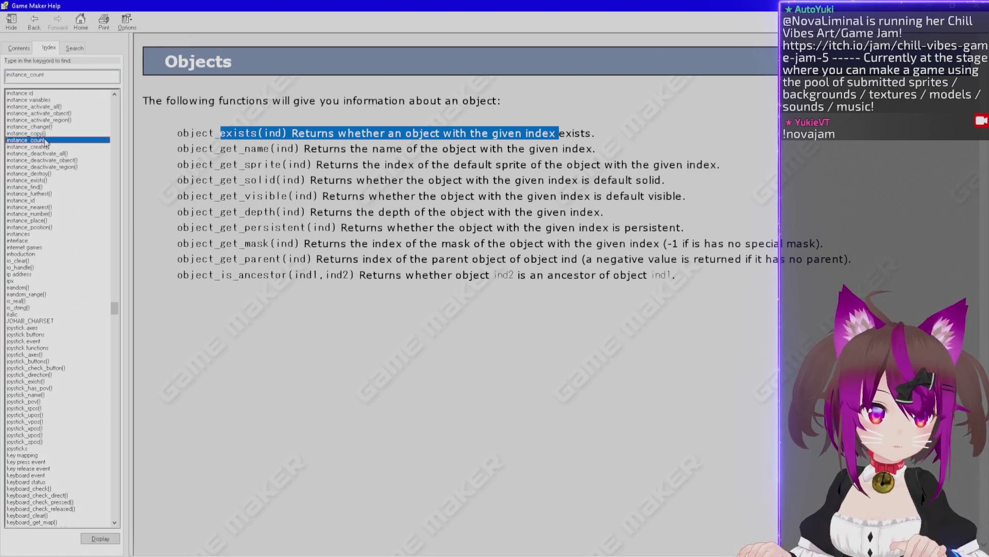
{"action": "double_click", "coordinate": [51, 214]}
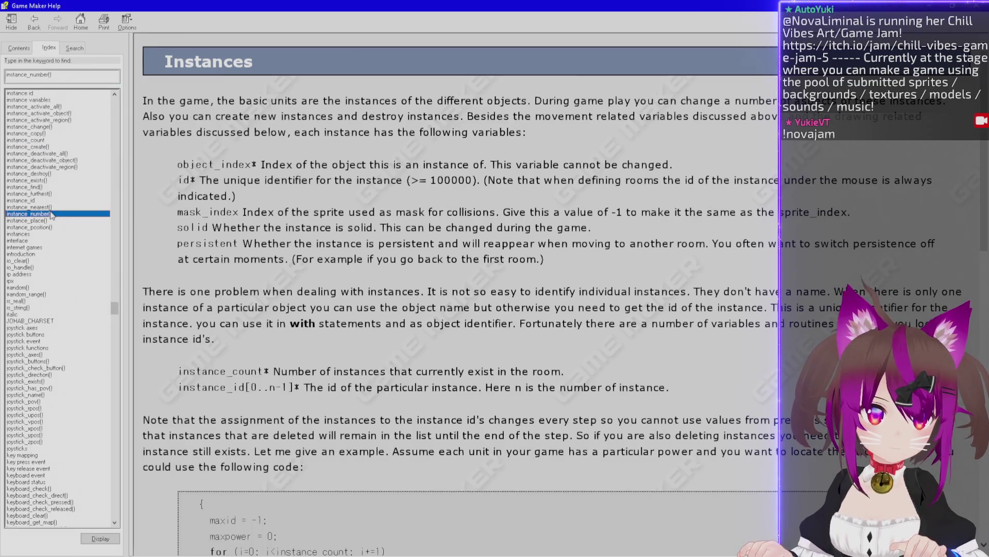
{"action": "scroll", "coordinate": [193, 162], "scroll_direction": "down", "scroll_amount": 3}
{"action": "scroll", "coordinate": [191, 158], "scroll_direction": "down", "scroll_amount": 12}
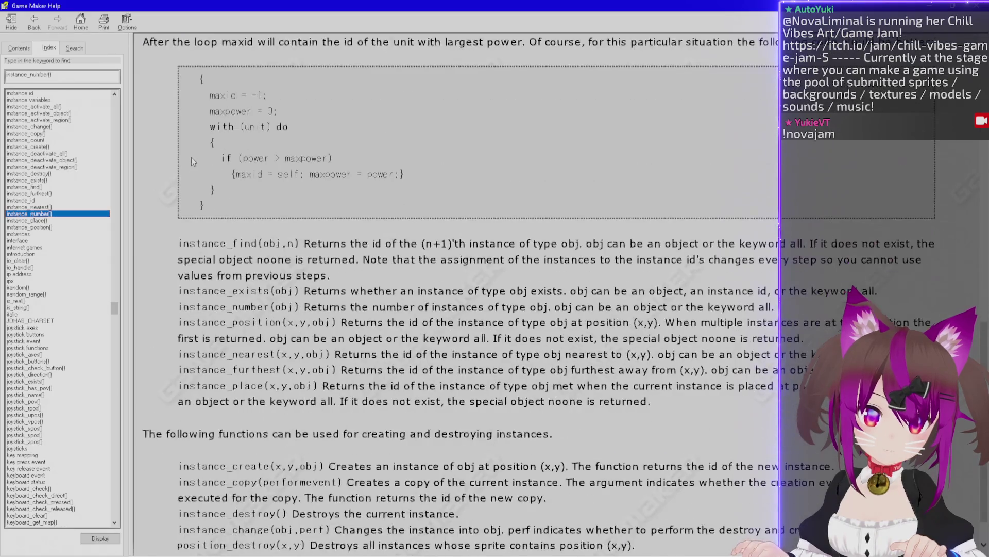
{"action": "scroll", "coordinate": [191, 159], "scroll_direction": "down", "scroll_amount": 1}
{"action": "left_click_drag", "start_coordinate": [313, 264], "coordinate": [702, 272]}
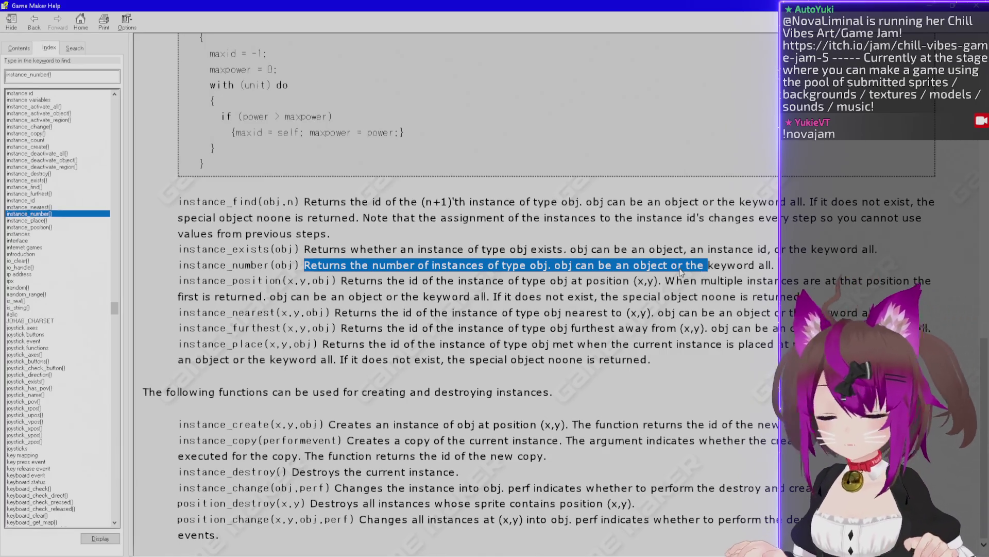
{"action": "key", "text": "alt+Tab"}
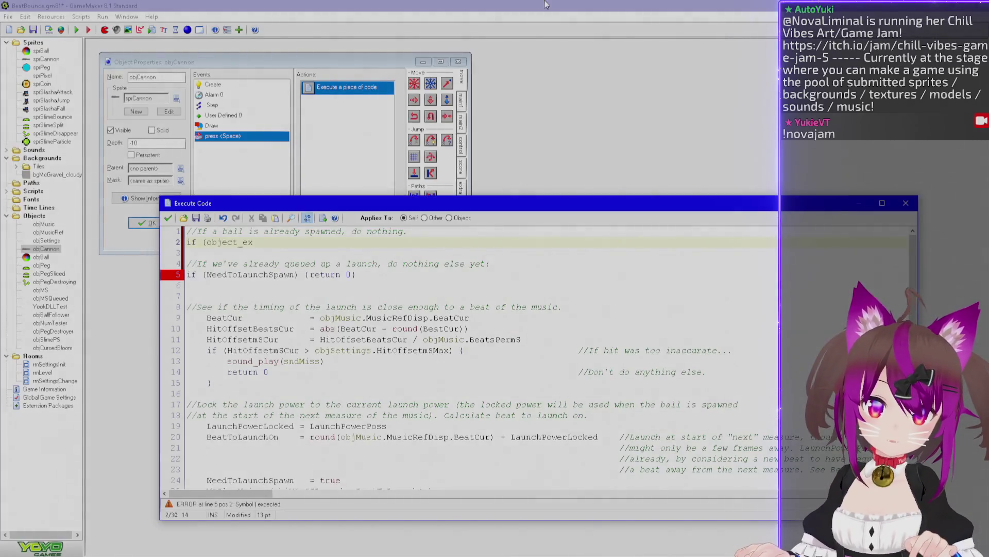
Replace line 2 with 'instance_number(objBall) > 0) {break}' and change 'return 0' to 'break'
{"action": "key", "text": "ctrl+shift+Left"}
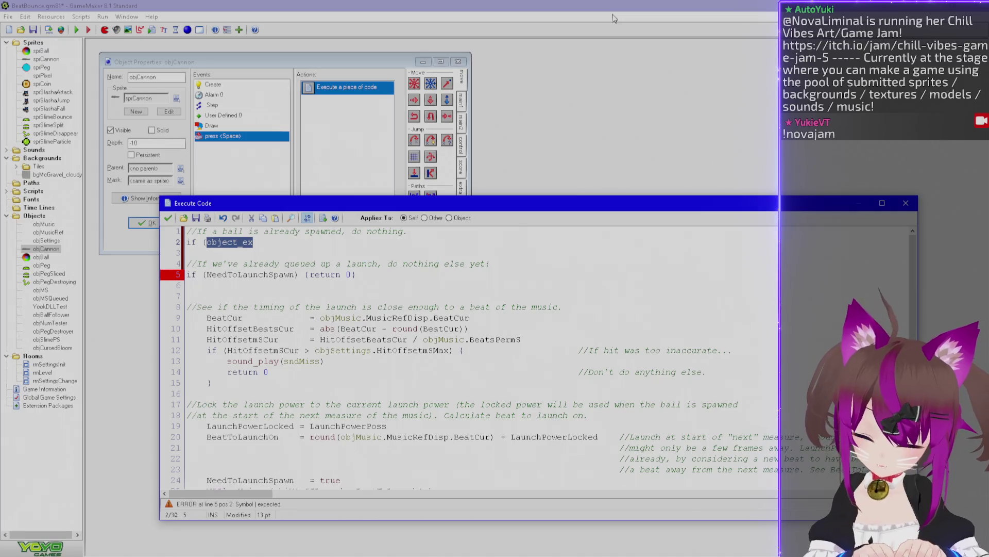
{"action": "type", "text": "instance_number("}
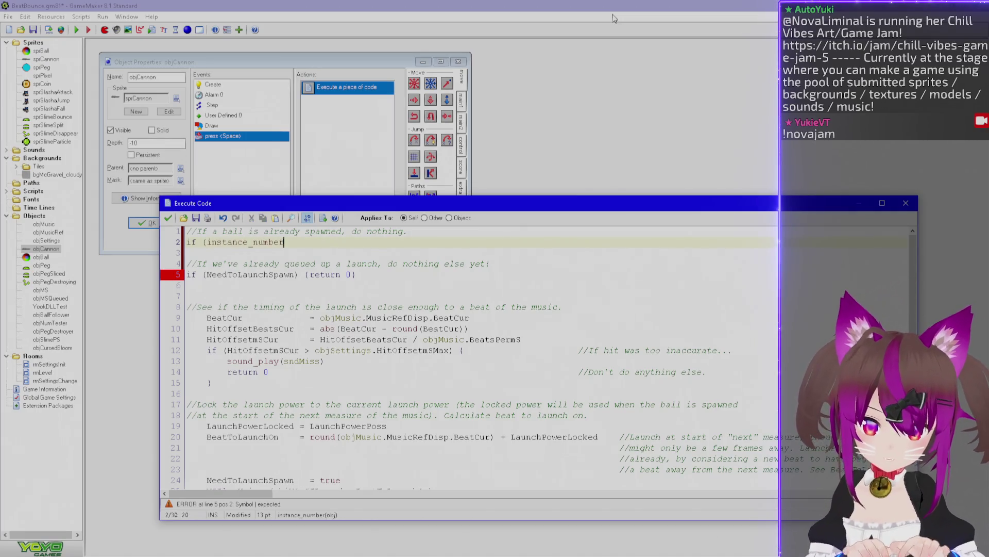
{"action": "type", "text": "objBall"}
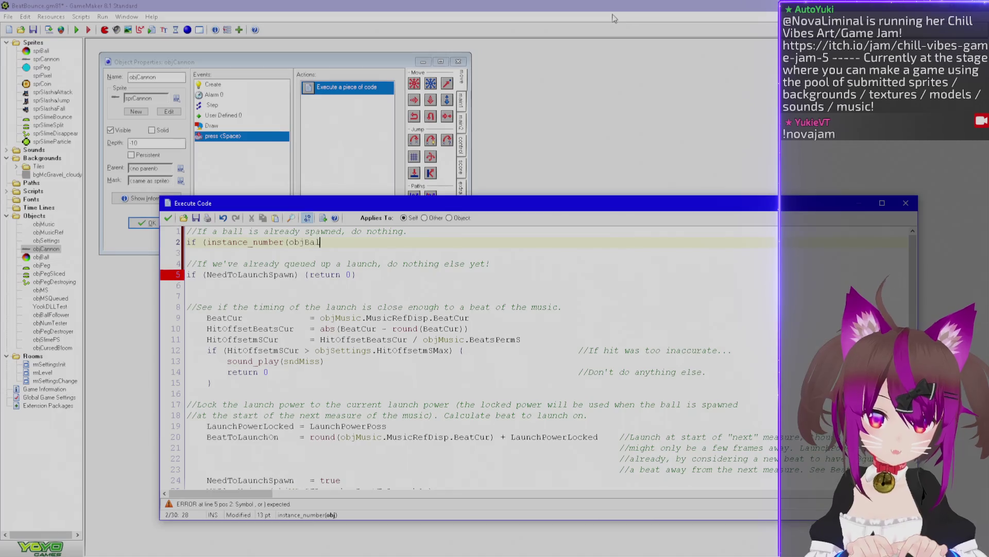
{"action": "type", "text": ") > 0) {break}"}
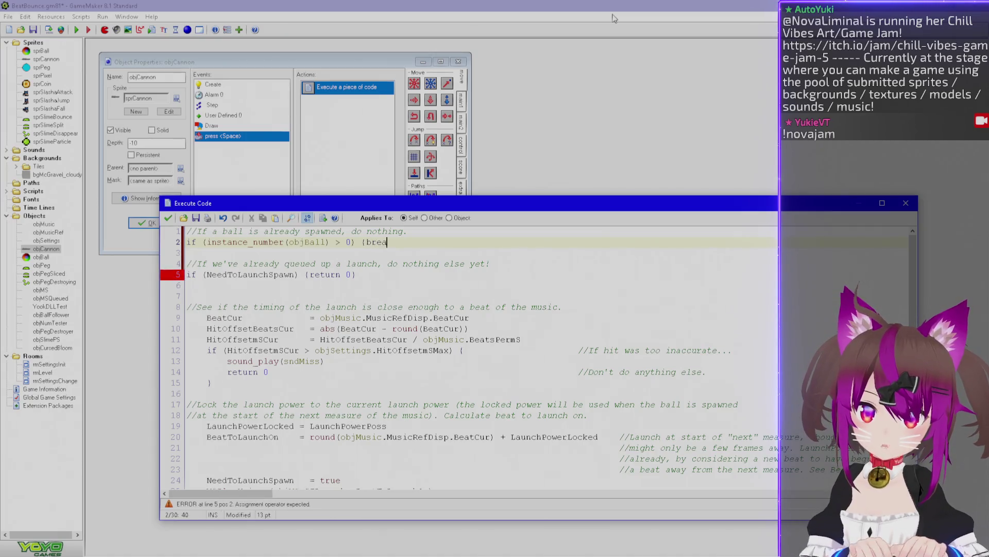
{"action": "key", "text": "alt+Tab"}
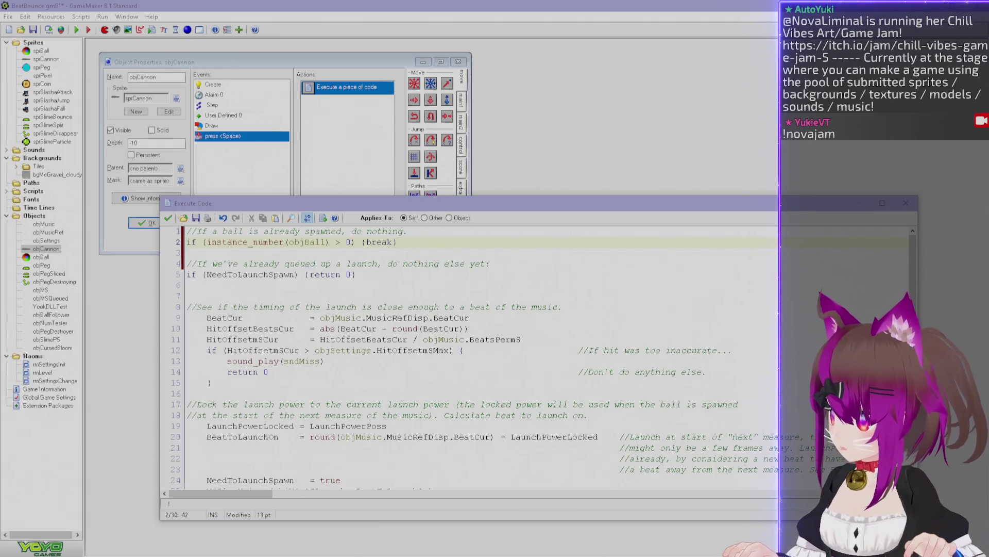
{"action": "left_click", "coordinate": [325, 275]}
{"action": "double_click", "coordinate": [325, 275]}
{"action": "type", "text": "break"}
{"action": "key", "text": "Delete"}
{"action": "key", "text": "Delete"}
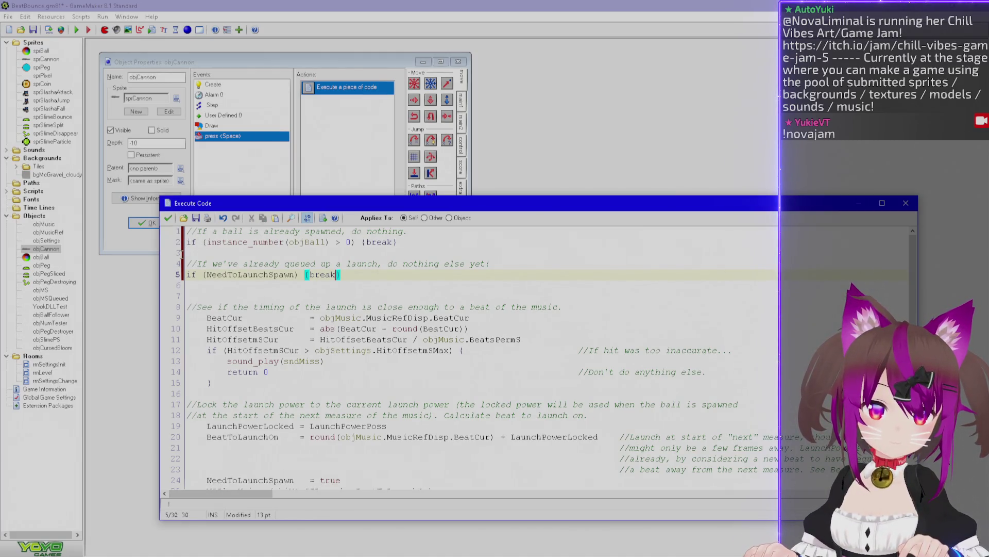
Move the queued-launch comment to the end of the NeedToLaunchSpawn line
{"action": "left_click", "coordinate": [185, 263]}
{"action": "key", "text": "shift+End"}
{"action": "key", "text": "Delete"}
Move the ball-spawned comment beside the objBall check and save the code
{"action": "key", "text": "Delete"}
{"action": "key", "text": "BackSpace"}
{"action": "key", "text": "End"}
{"action": "key", "text": "Tab"}
{"action": "key", "text": "Tab"}
{"action": "key", "text": "Tab"}
{"action": "key", "text": "Tab"}
{"action": "key", "text": "Tab"}
{"action": "key", "text": "Tab"}
{"action": "type", "text": "//If we've already queued up a launch, do nothing else yet!"}
{"action": "left_click", "coordinate": [431, 231]}
{"action": "key", "text": "shift+Home"}
{"action": "key", "text": "BackSpace"}
{"action": "key", "text": "Delete"}
{"action": "key", "text": "End"}
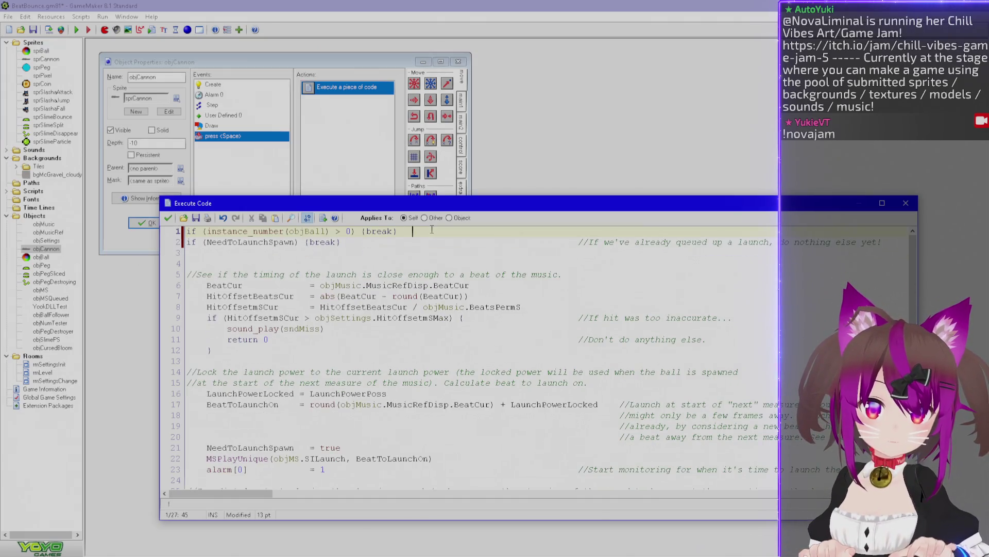
{"action": "type", "text": "//If a ball is already spawned, do nothing."}
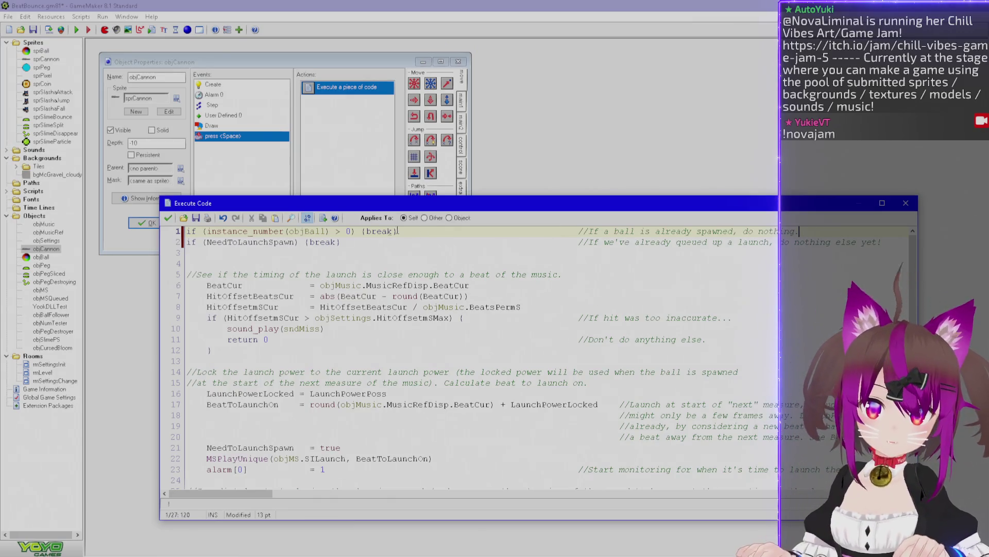
{"action": "left_click", "coordinate": [168, 217]}
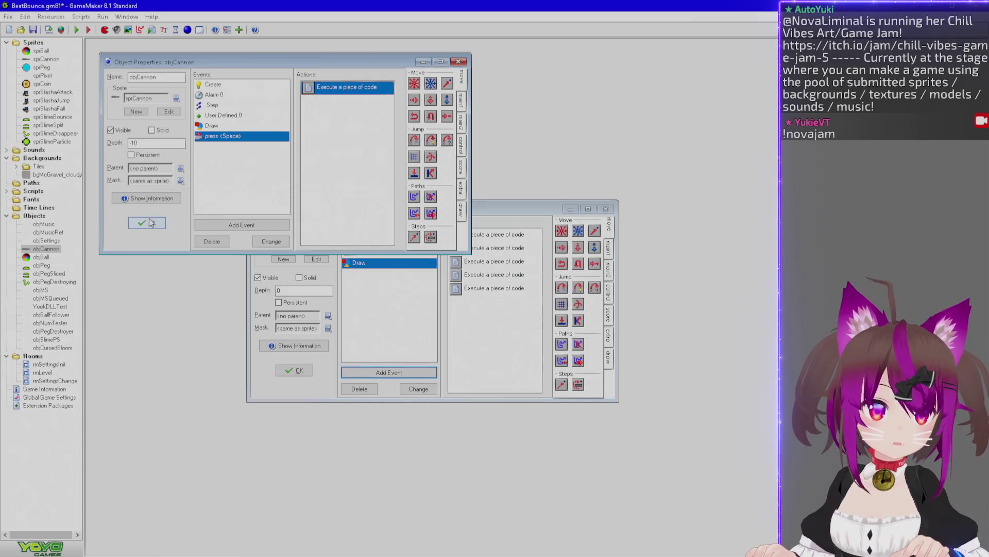
Add an empty Key Press <Space> event to objBall
{"action": "left_click", "coordinate": [149, 222]}
{"action": "left_click_drag", "start_coordinate": [388, 209], "coordinate": [295, 157]}
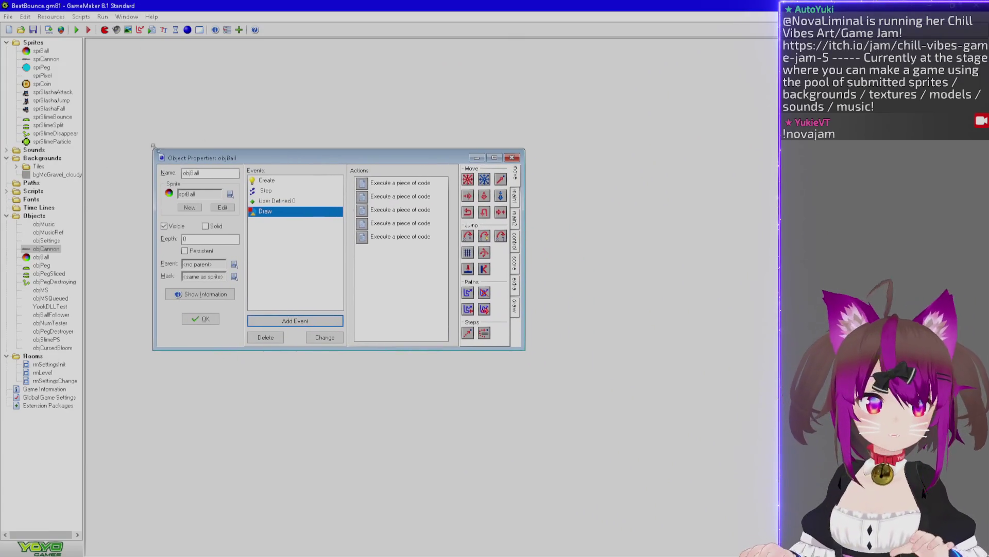
{"action": "double_click", "coordinate": [46, 249]}
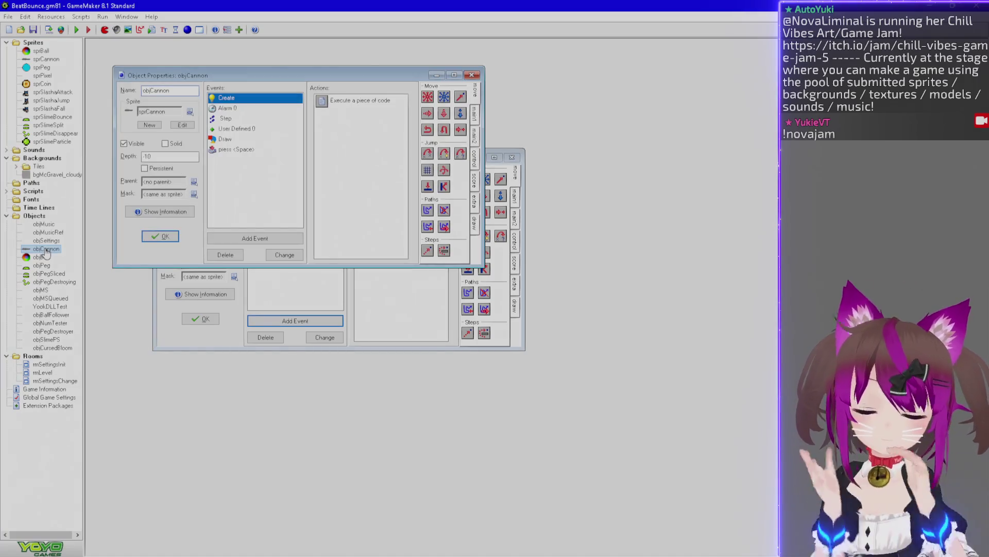
{"action": "left_click", "coordinate": [152, 240]}
{"action": "left_click", "coordinate": [273, 322]}
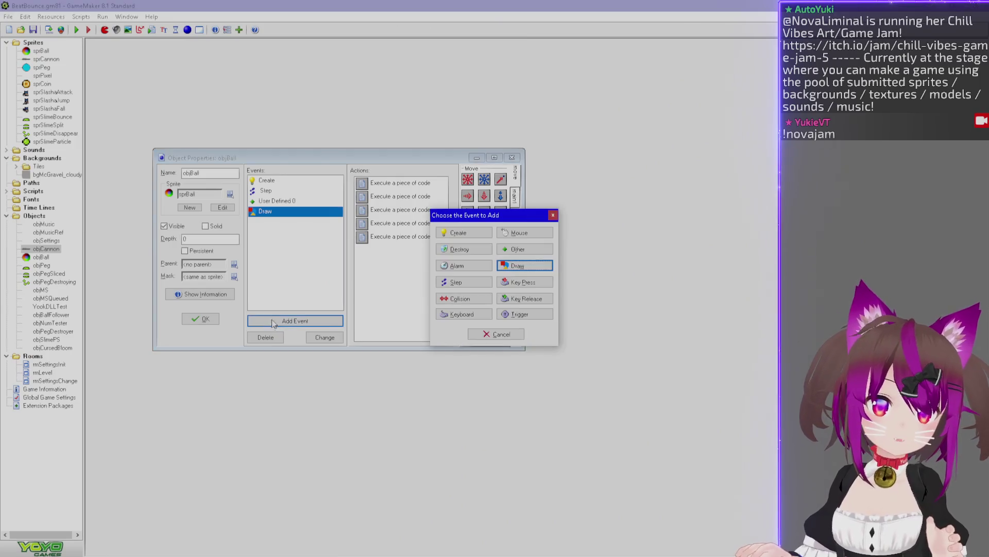
{"action": "left_click", "coordinate": [461, 315]}
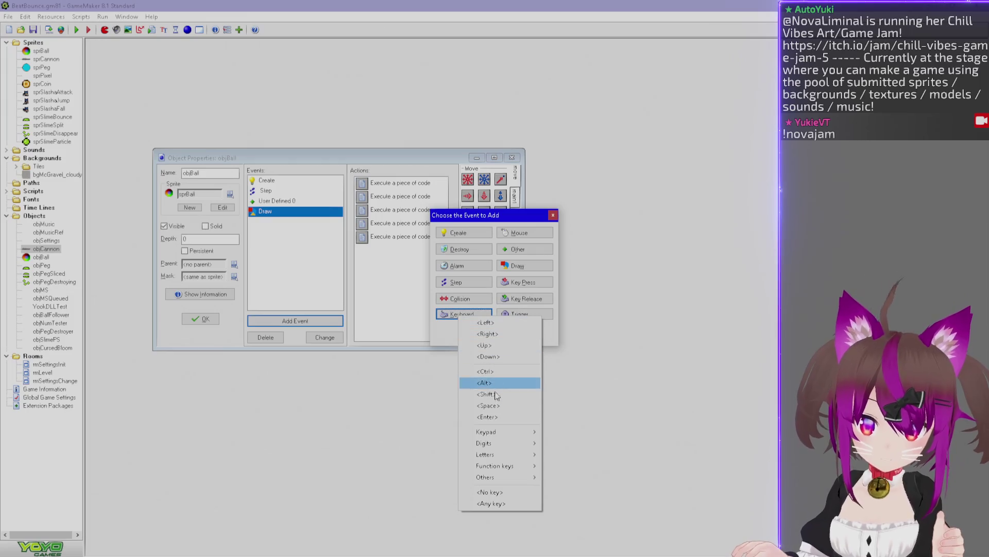
{"action": "left_click", "coordinate": [524, 282]}
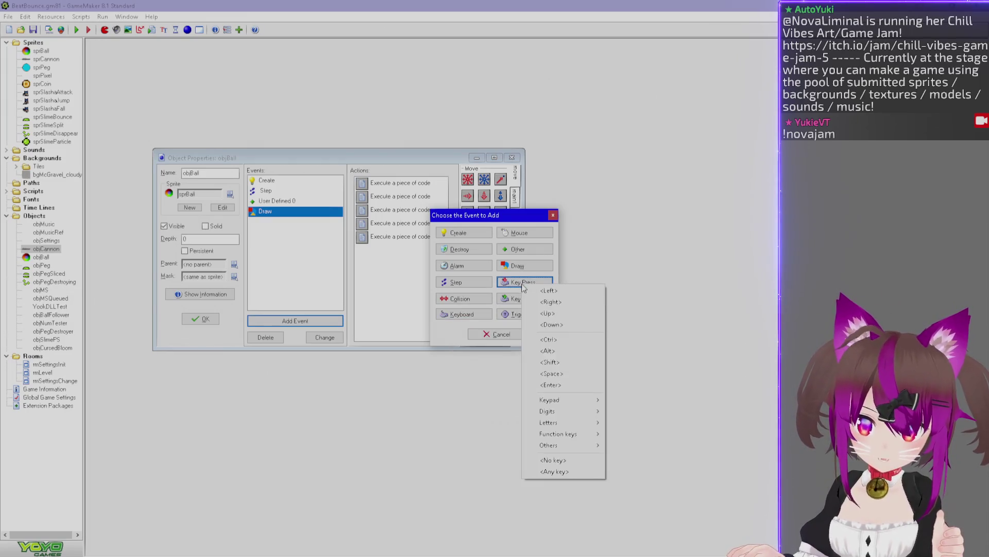
{"action": "mouse_move", "coordinate": [545, 424]}
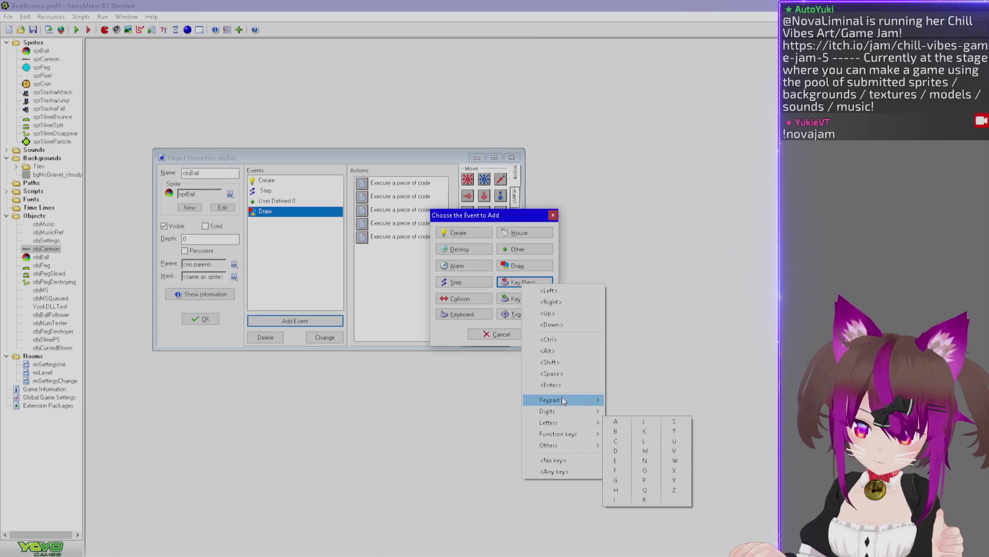
{"action": "left_click", "coordinate": [564, 379]}
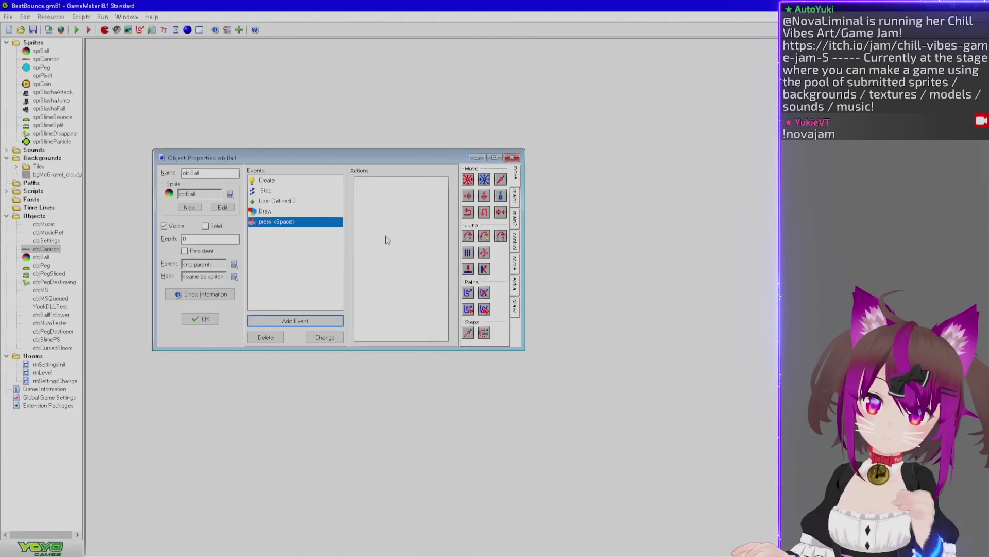
Reopen objCannon's press <Space> code for editing
{"action": "double_click", "coordinate": [45, 248]}
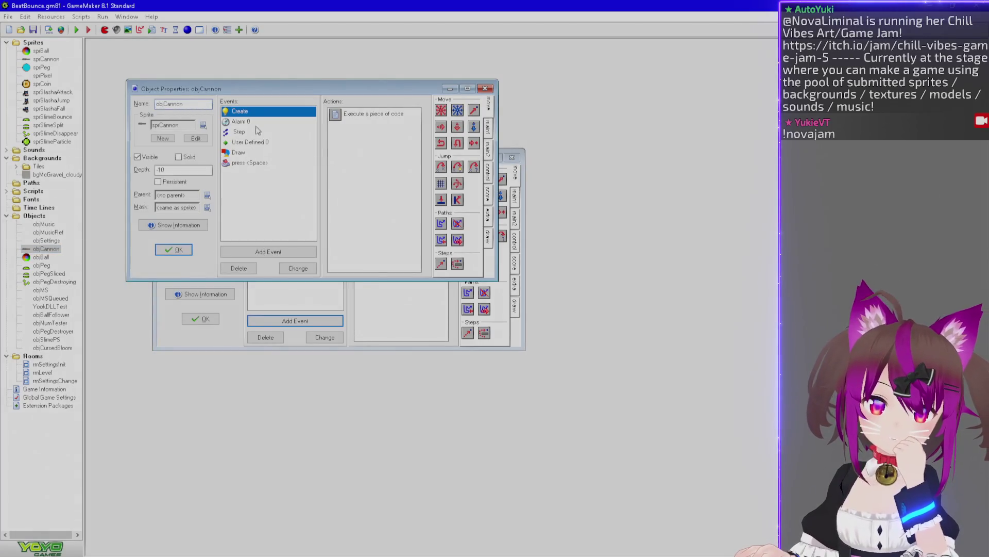
{"action": "left_click", "coordinate": [260, 163]}
{"action": "double_click", "coordinate": [375, 115]}
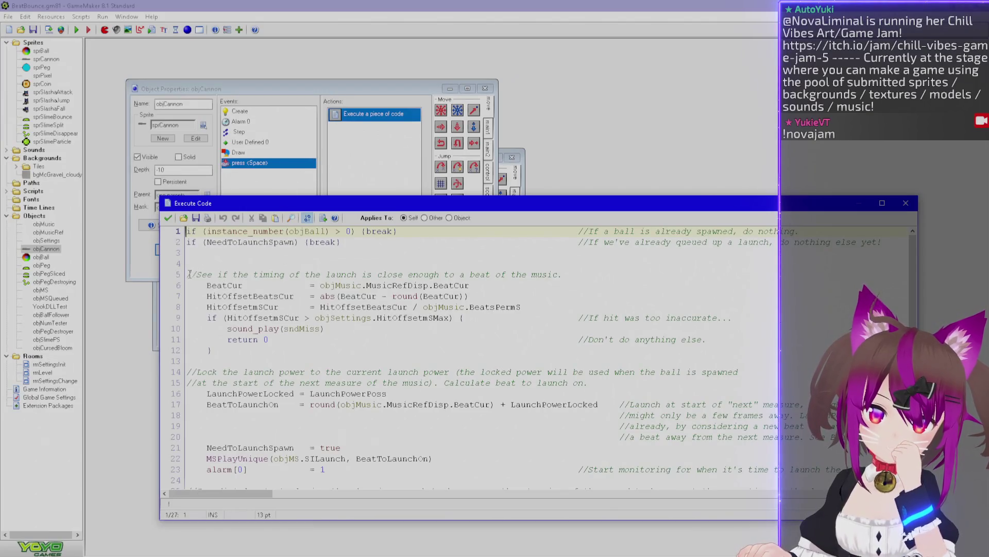
Copy objCannon's beat-timing lines 5–12 into a new code action in objBall's press <Space> event
{"action": "mouse_move", "coordinate": [187, 274]}
{"action": "left_mouse_down"}
{"action": "mouse_move", "coordinate": [211, 293]}
{"action": "mouse_move", "coordinate": [211, 351]}
{"action": "left_mouse_up"}
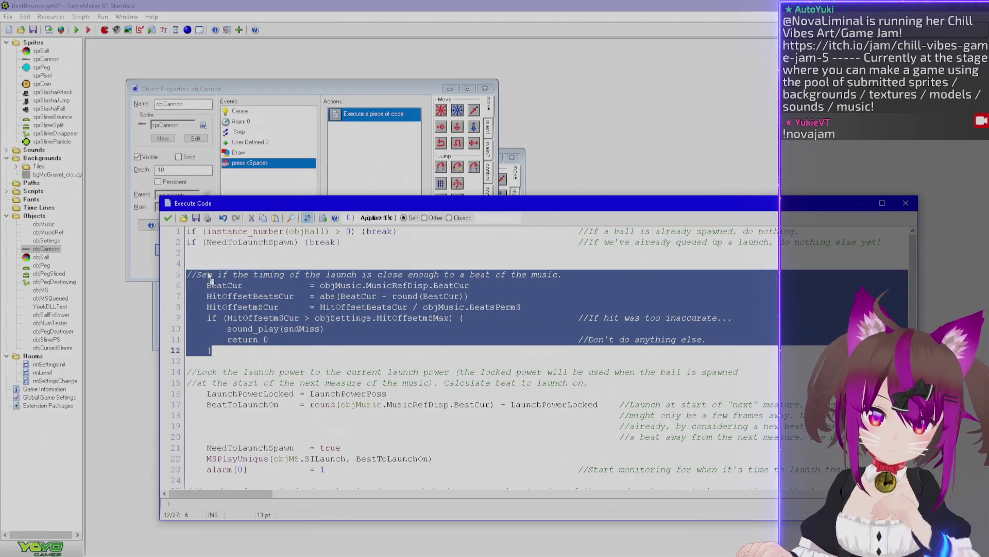
{"action": "left_click", "coordinate": [168, 217]}
{"action": "left_click", "coordinate": [384, 304]}
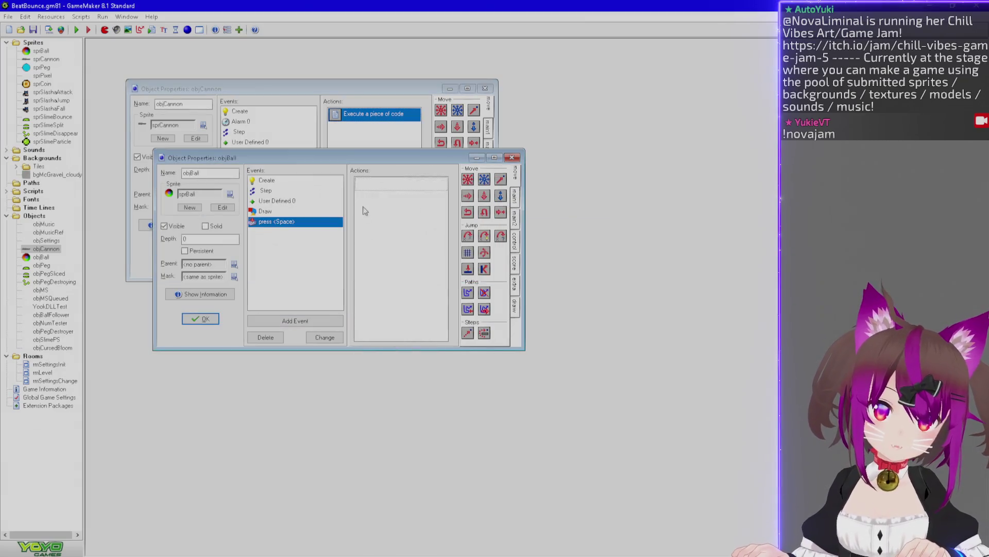
{"action": "left_click", "coordinate": [515, 242]}
{"action": "left_click_drag", "start_coordinate": [468, 292], "coordinate": [399, 206]}
{"action": "key", "text": "ctrl+v"}
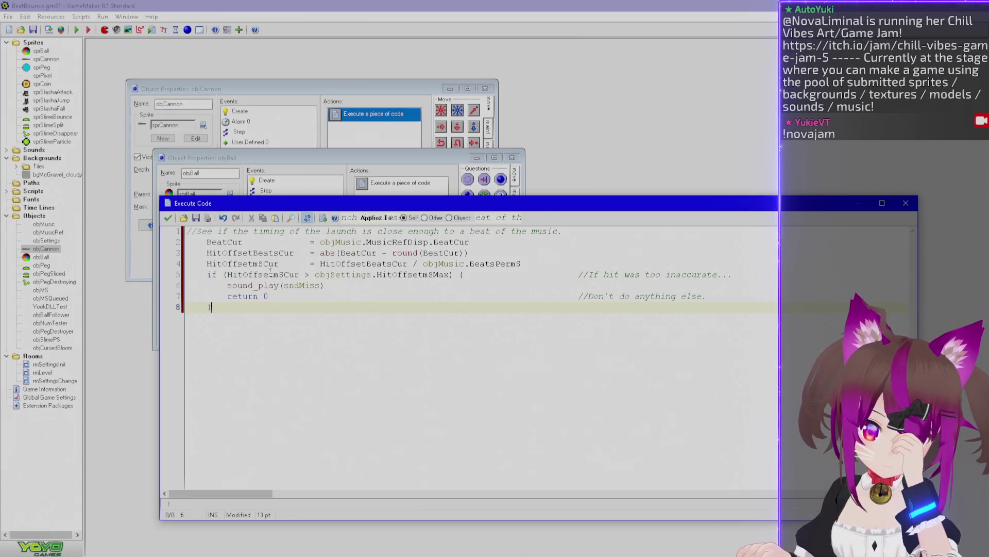
Change the line-5 comparison to '<=' and end its comment with 'accurate enough.'
{"action": "left_click", "coordinate": [310, 274]}
{"action": "key", "text": "BackSpace"}
{"action": "type", "text": "<="}
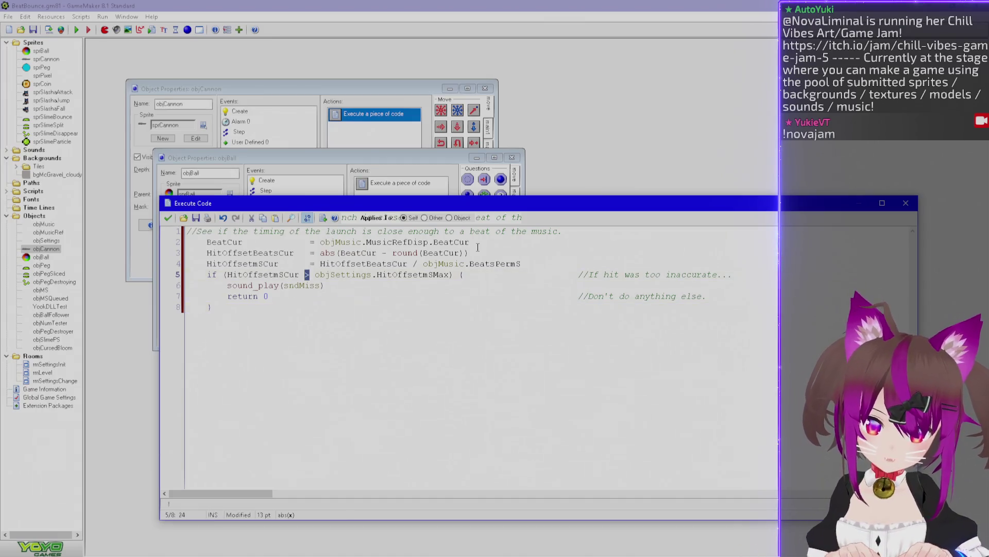
{"action": "left_click", "coordinate": [582, 274]}
{"action": "key", "text": "BackSpace"}
{"action": "double_click", "coordinate": [652, 274]}
{"action": "key", "text": "shift+End"}
{"action": "type", "text": "accurate enough."}
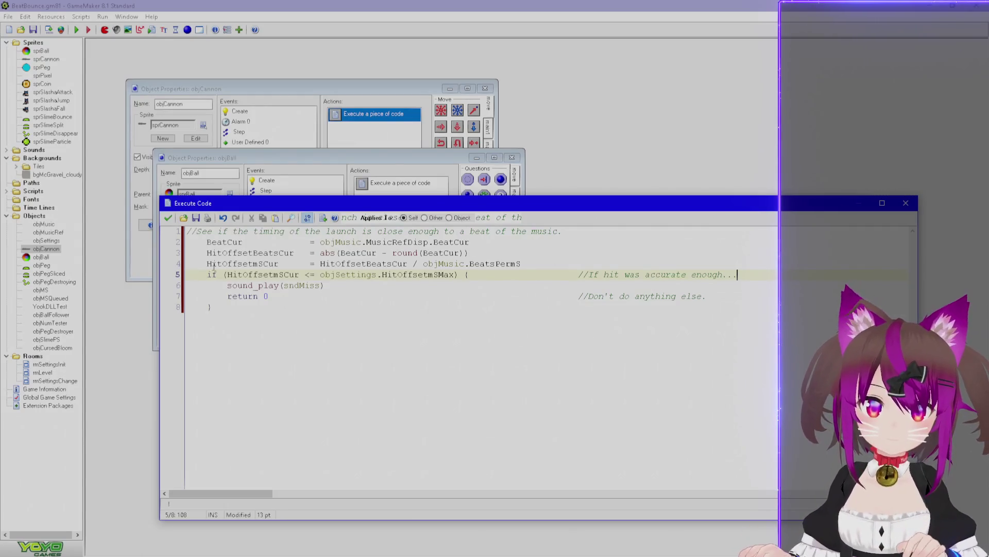
Reword the top comment to 'Work out how many ms off the beat the key was pressed.'
{"action": "double_click", "coordinate": [247, 264]}
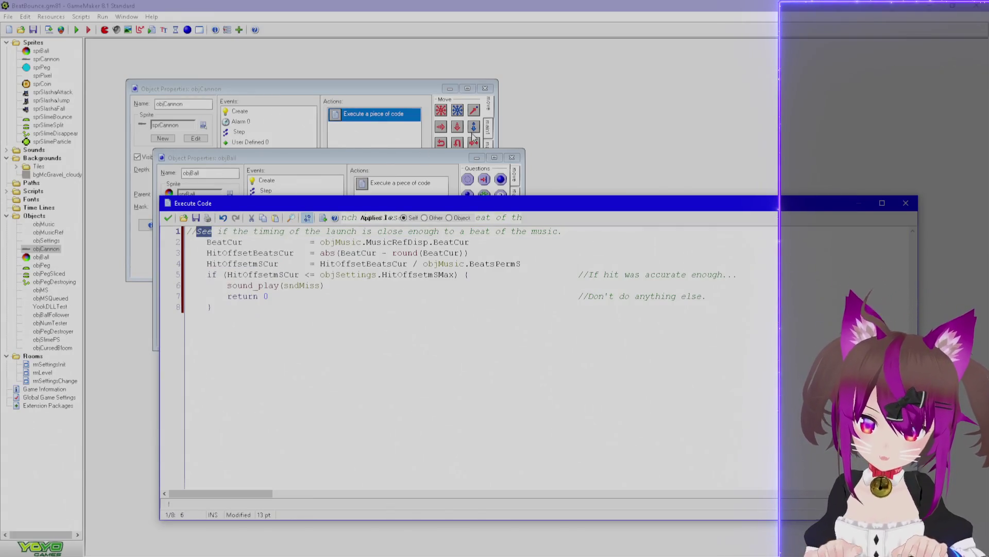
{"action": "key", "text": "shift+End"}
{"action": "type", "text": "Wo"}
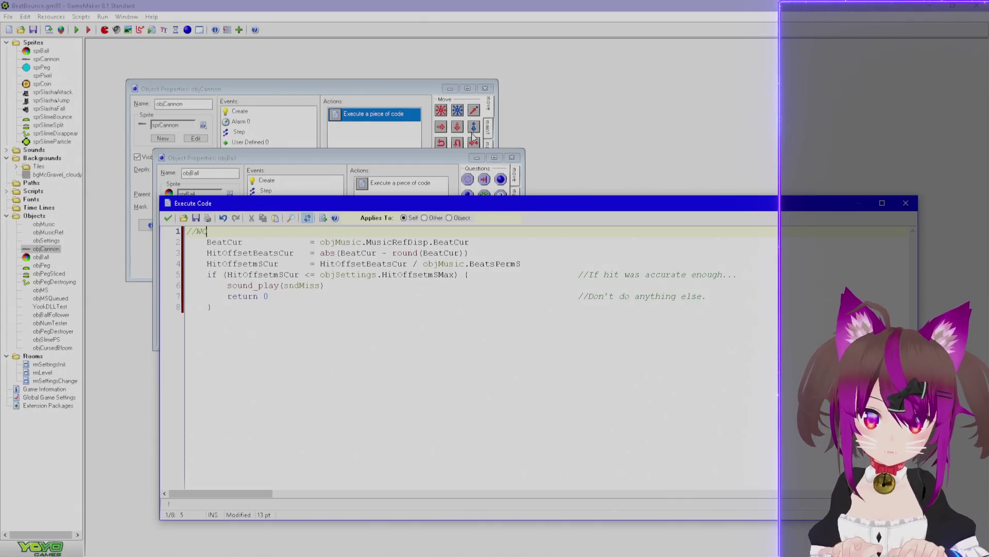
{"action": "type", "text": "rk out how"}
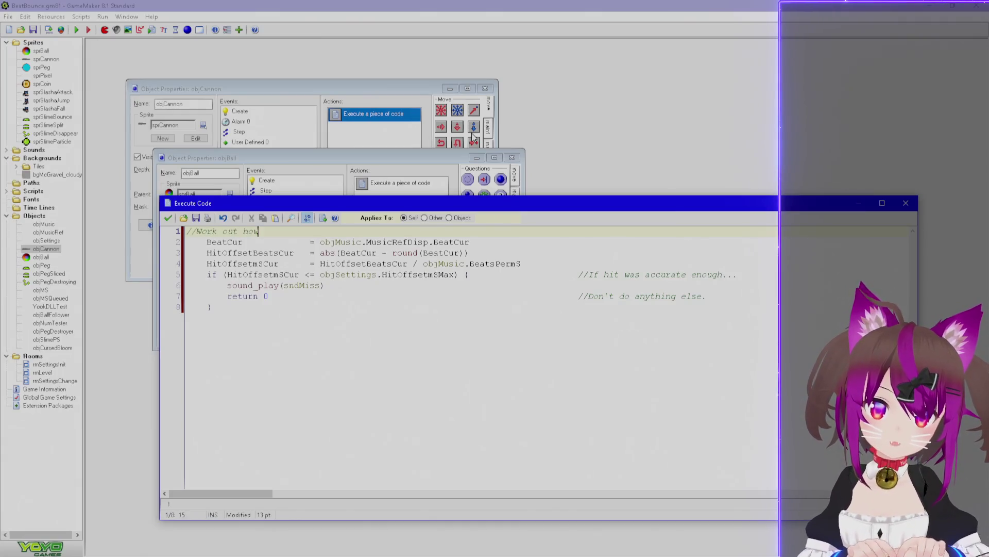
{"action": "type", "text": " many ms off ideal"}
{"action": "key", "text": "ctrl+shift+Left"}
{"action": "type", "text": "the beat "}
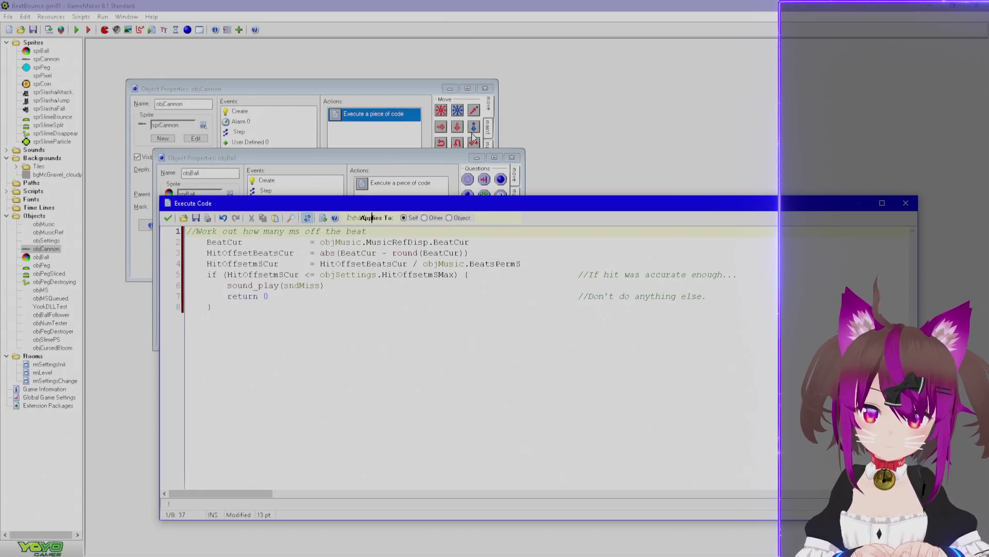
{"action": "type", "text": "the key was pre"}
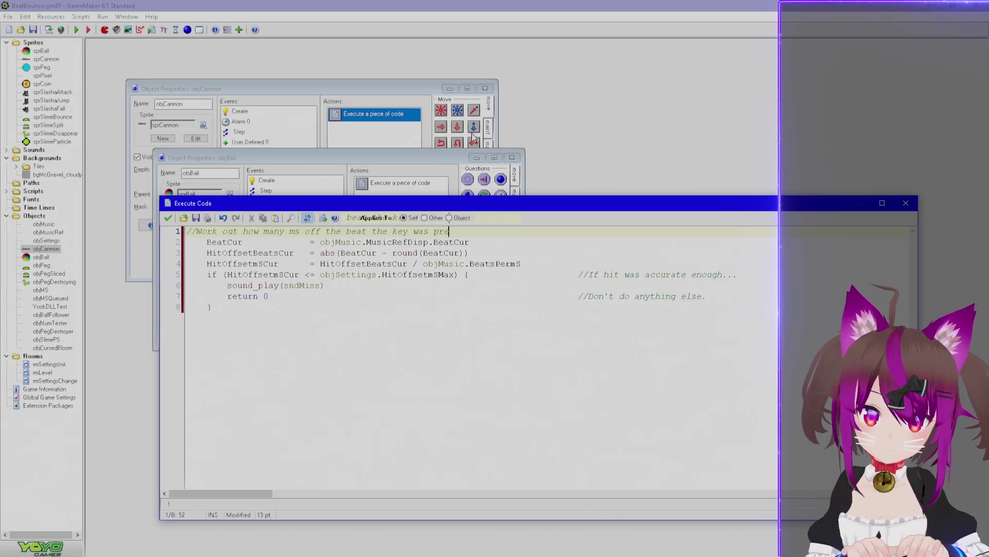
{"action": "type", "text": "ssed."}
Delete the if block after line 4 and save the code action
{"action": "left_click_drag", "start_coordinate": [544, 312], "coordinate": [568, 268]}
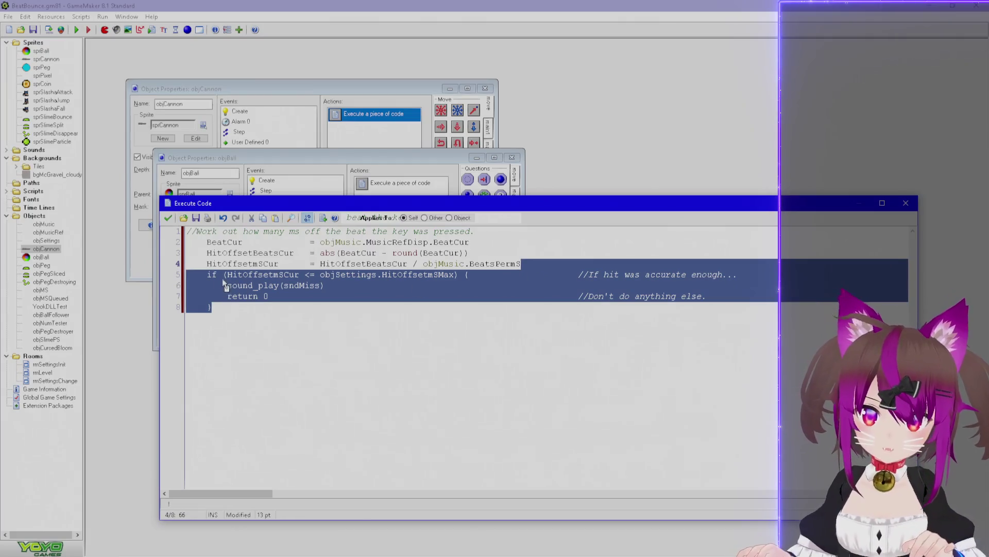
{"action": "double_click", "coordinate": [263, 275]}
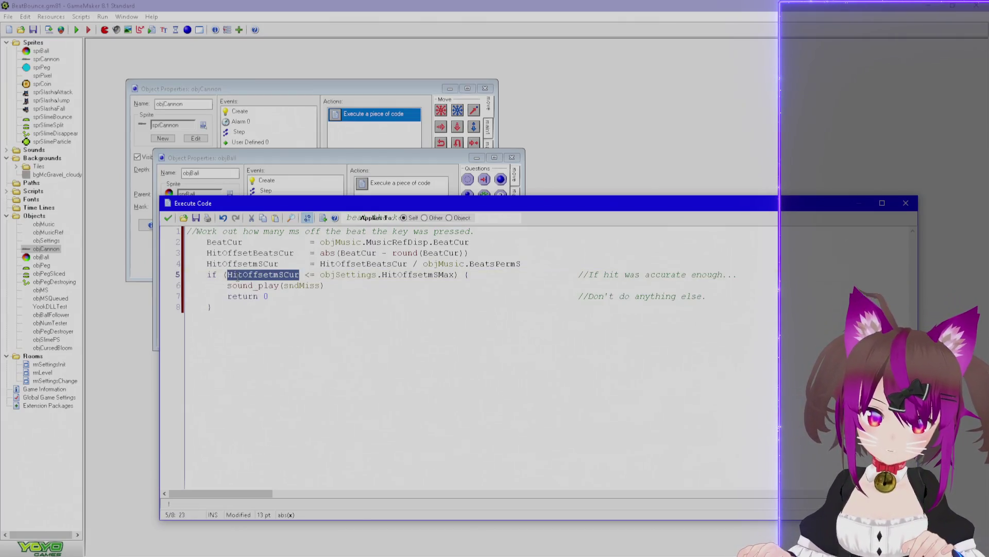
{"action": "left_click", "coordinate": [455, 276], "text": "shift"}
{"action": "mouse_move", "coordinate": [391, 304]}
{"action": "left_mouse_down"}
{"action": "mouse_move", "coordinate": [374, 311]}
{"action": "mouse_move", "coordinate": [559, 265]}
{"action": "left_mouse_up"}
{"action": "key", "text": "Delete"}
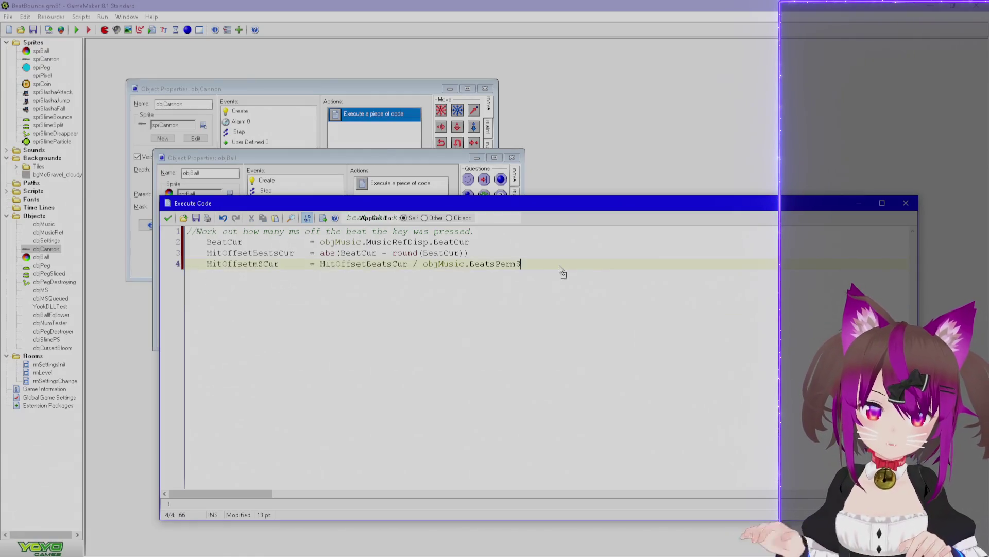
{"action": "double_click", "coordinate": [231, 265]}
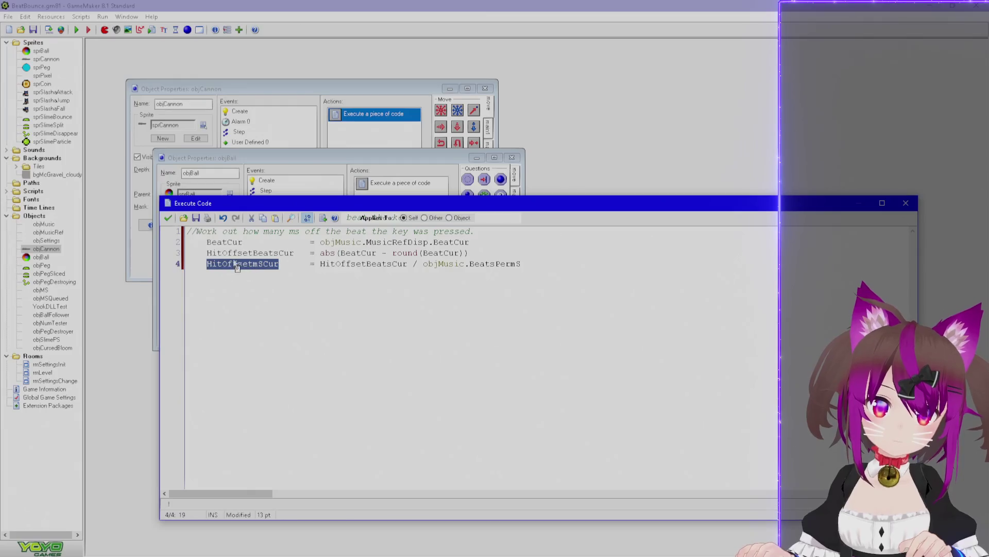
{"action": "left_click", "coordinate": [168, 217]}
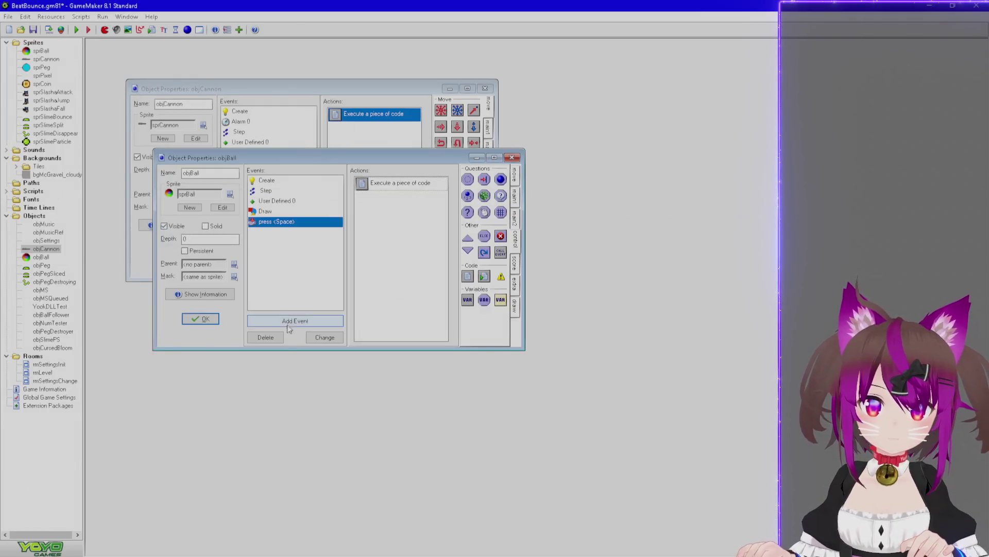
Replace objBall's Draw code action contents with the pasted HitOffsetmSCur <= objSettings.HitOffsetmSMax condition
{"action": "left_click", "coordinate": [296, 320]}
{"action": "left_click", "coordinate": [553, 214]}
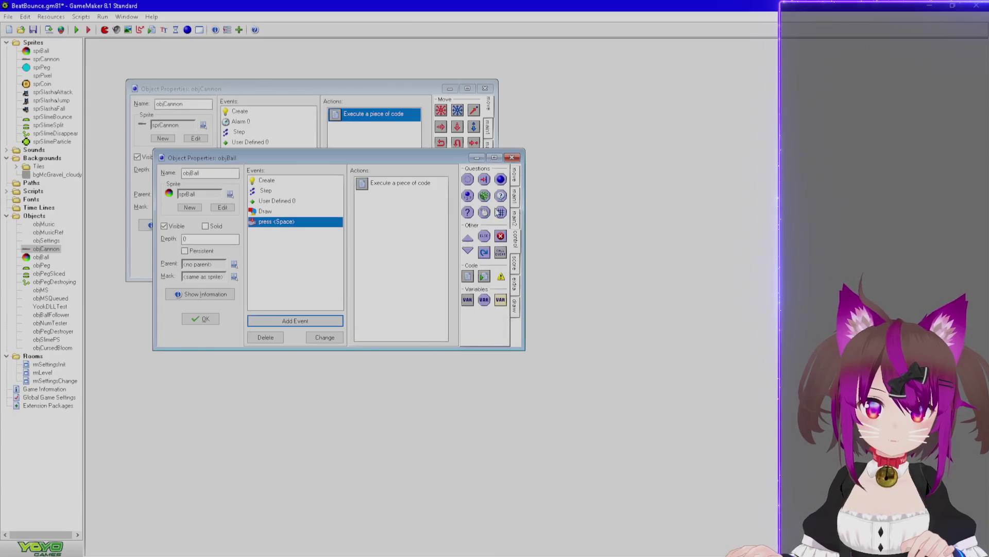
{"action": "left_click", "coordinate": [299, 211]}
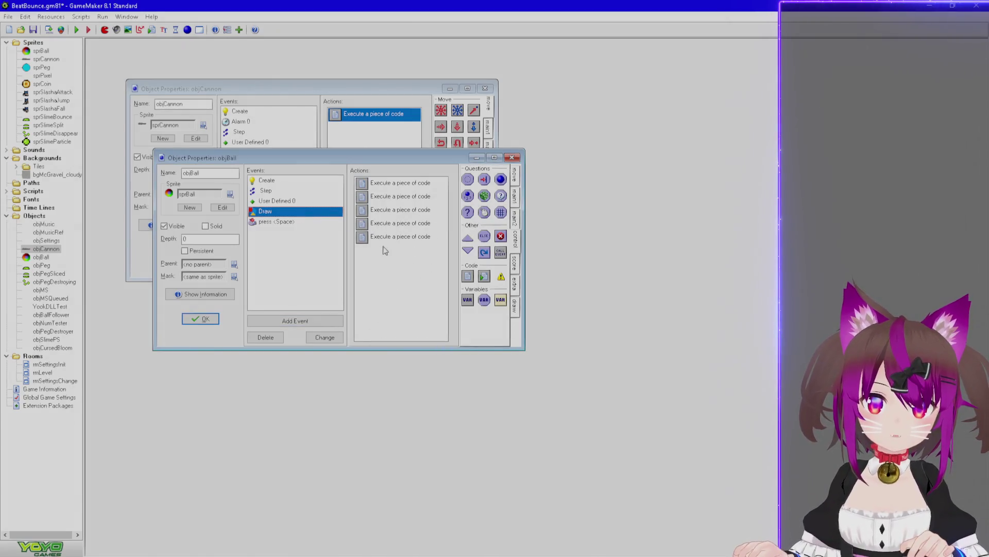
{"action": "mouse_move", "coordinate": [388, 211]}
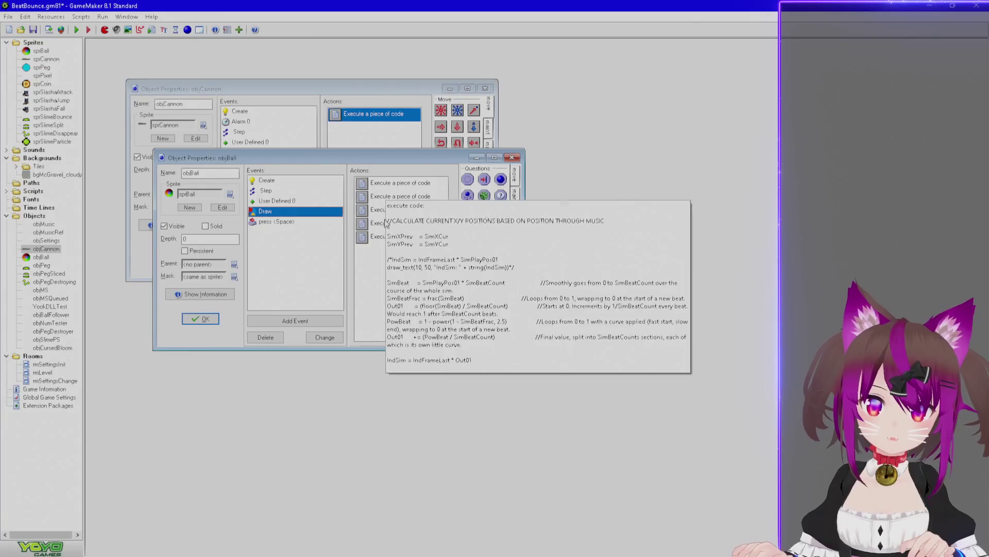
{"action": "double_click", "coordinate": [376, 236]}
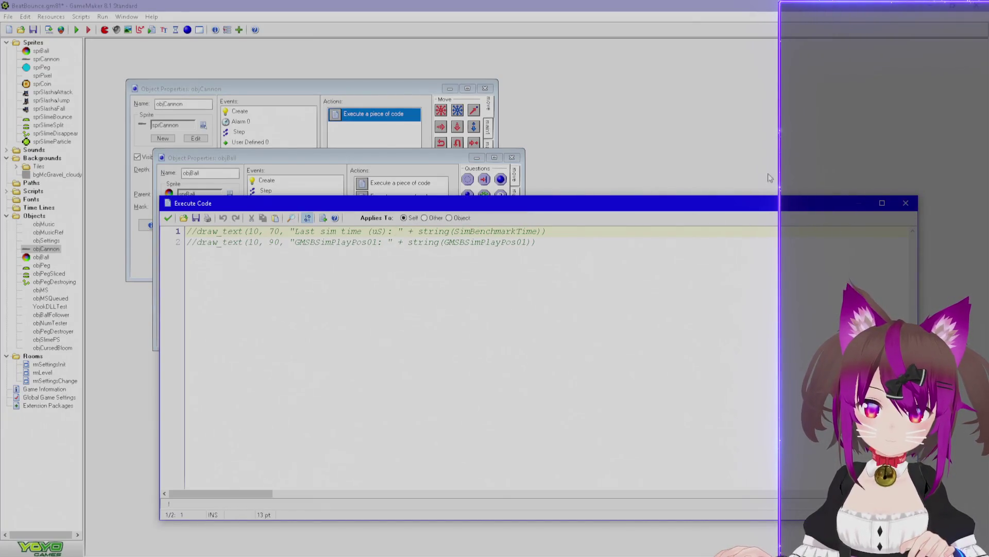
{"action": "key", "text": "ctrl+a"}
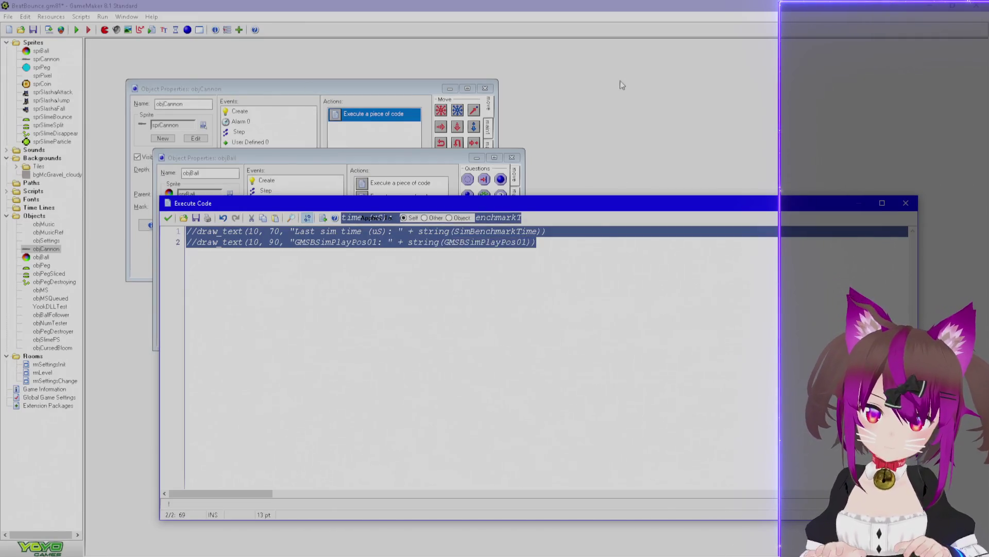
{"action": "type", "text": "HitOffsetmSCur <= objSettings.HitOffsetmSMax"}
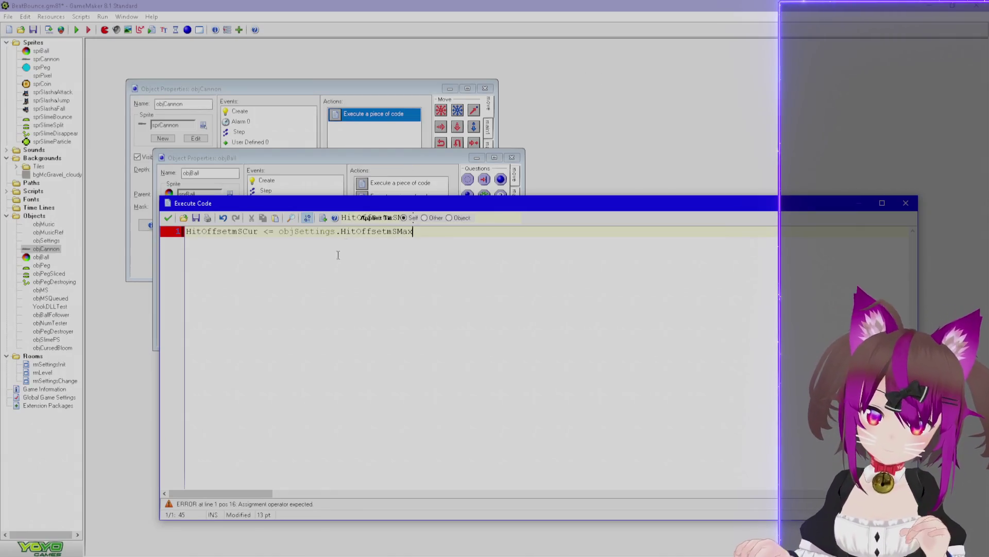
Wrap the condition in an empty 'if () { }' block, save, and open objBall's Create code
{"action": "key", "text": "Home"}
{"action": "type", "text": "if ("}
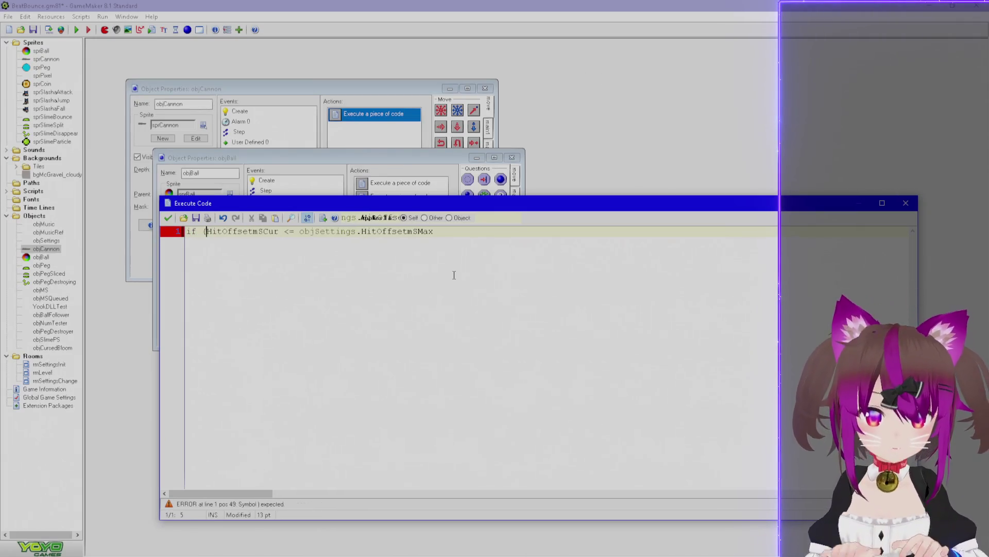
{"action": "type", "text": ") {"}
{"action": "key", "text": "Return"}
{"action": "key", "text": "Return"}
{"action": "type", "text": "}"}
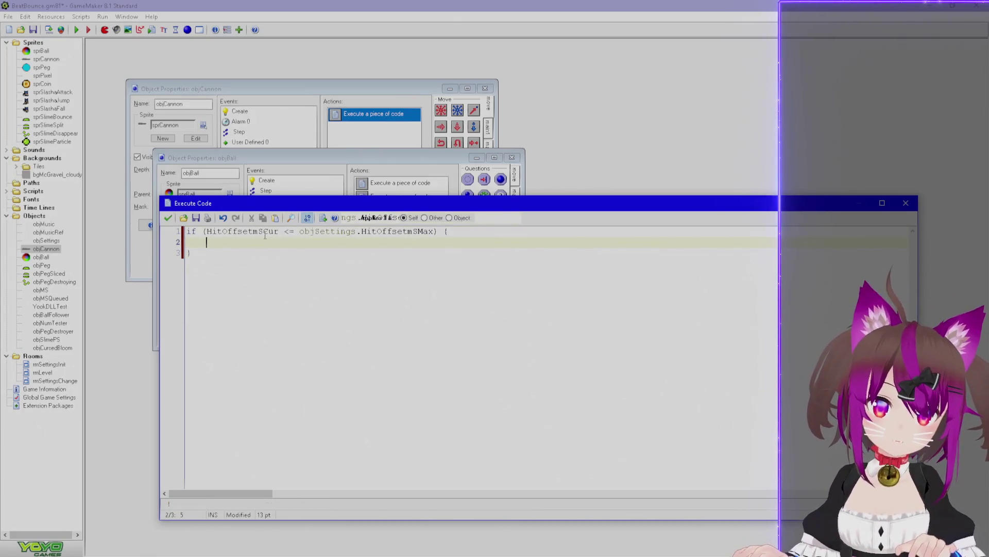
{"action": "double_click", "coordinate": [247, 231]}
{"action": "key", "text": "ctrl+c"}
{"action": "left_click", "coordinate": [167, 218]}
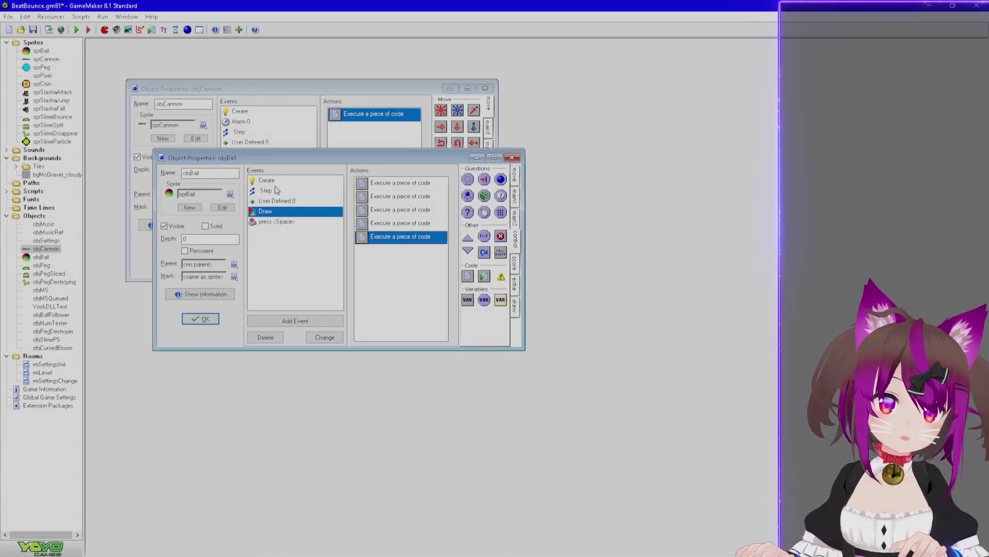
{"action": "left_click", "coordinate": [267, 180]}
{"action": "double_click", "coordinate": [395, 184]}
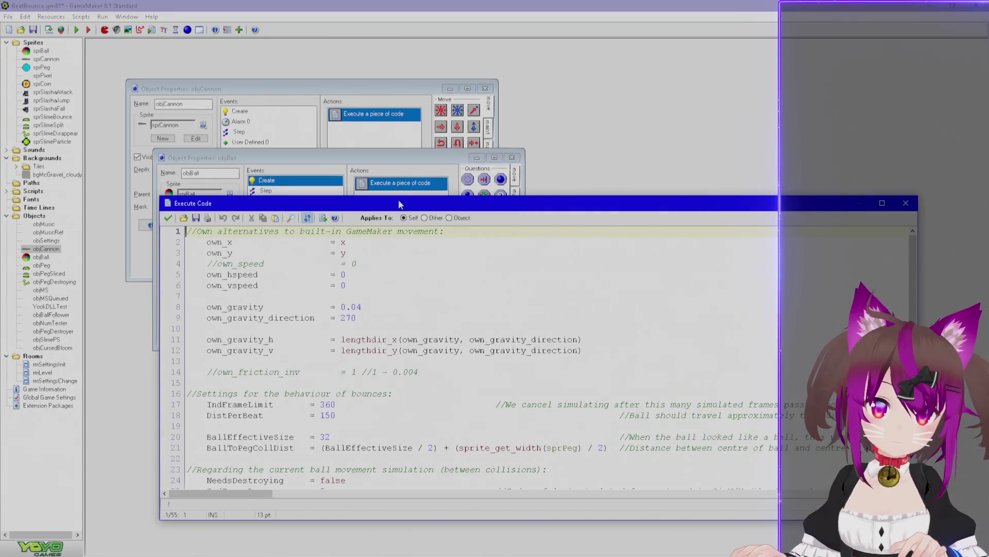
Append 'HitOffsetmSCur = 99999' to the end of objBall's Create code and save it
{"action": "double_click", "coordinate": [400, 202]}
{"action": "key", "text": "ctrl+End"}
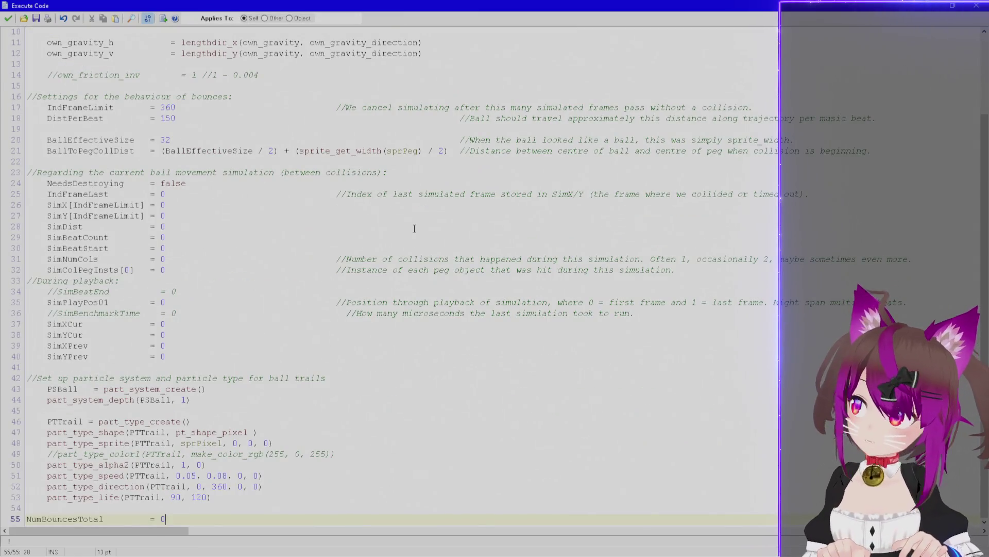
{"action": "key", "text": "Return"}
{"action": "key", "text": "Return"}
{"action": "key", "text": "ctrl+v"}
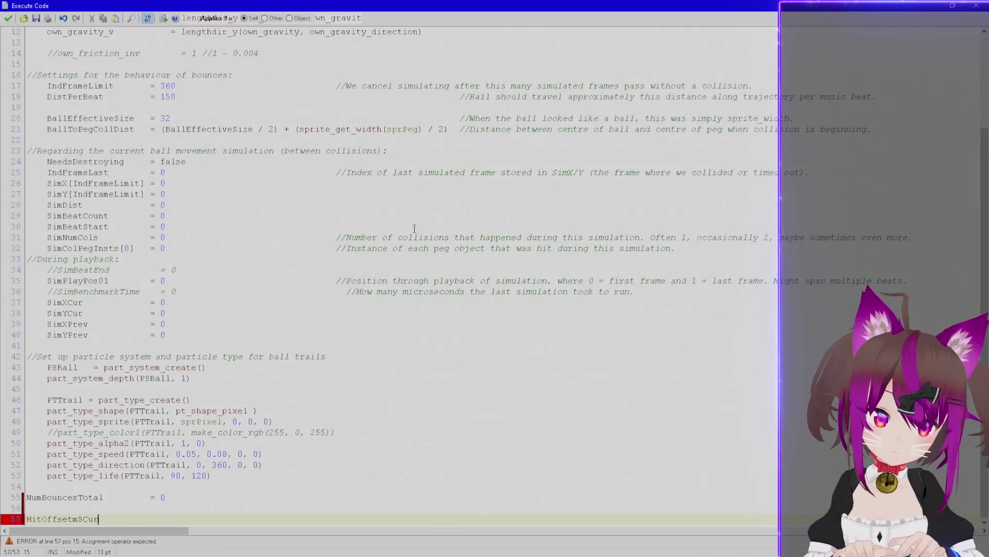
{"action": "type", "text": "="}
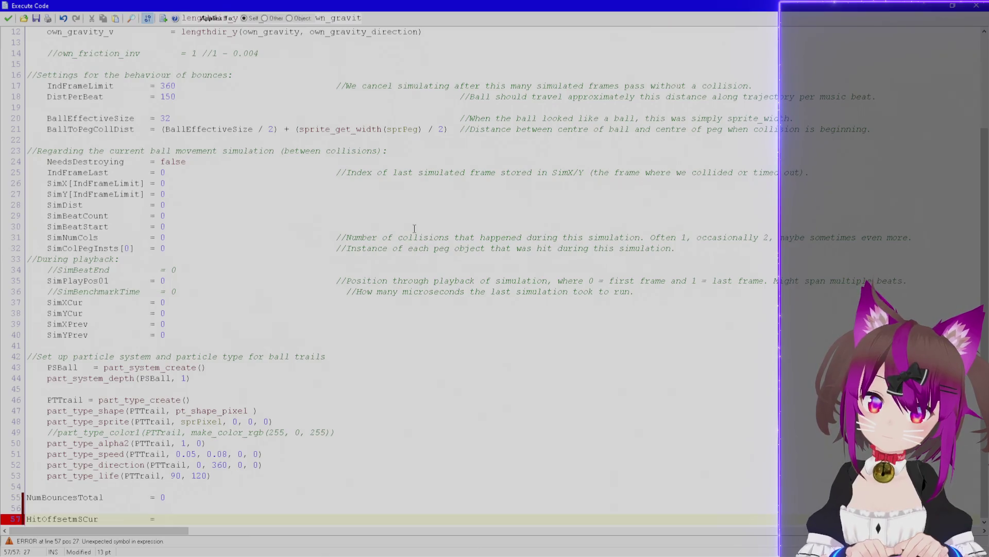
{"action": "type", "text": "99999"}
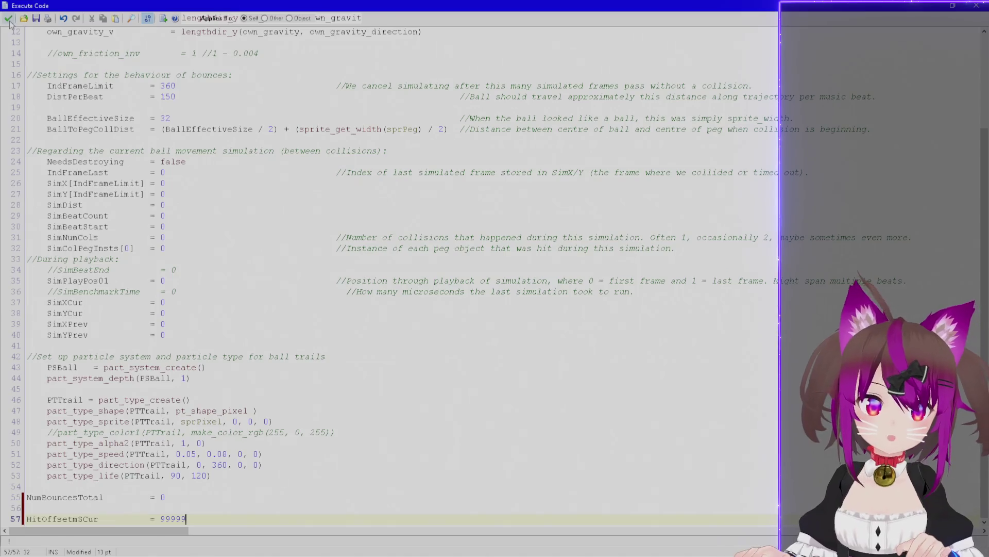
{"action": "left_click", "coordinate": [8, 20]}
{"action": "left_click", "coordinate": [302, 212]}
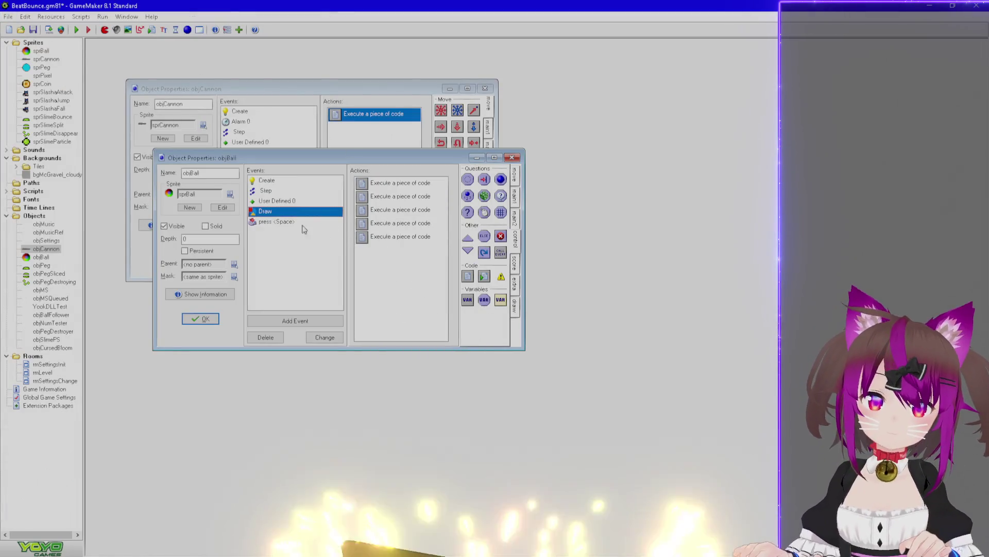
Open objBall's fifth Draw code action holding the empty HitOffsetmSCur if block, rearranging the windows
{"action": "double_click", "coordinate": [401, 236]}
{"action": "mouse_move", "coordinate": [302, 4]}
{"action": "left_mouse_down"}
{"action": "mouse_move", "coordinate": [324, 119]}
{"action": "mouse_move", "coordinate": [359, 140]}
{"action": "left_mouse_up"}
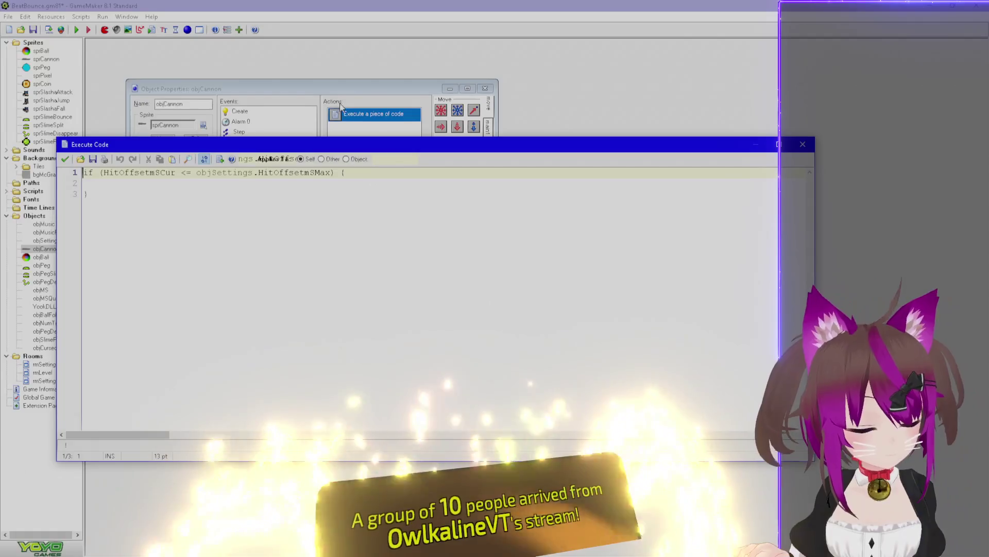
{"action": "left_click", "coordinate": [250, 183]}
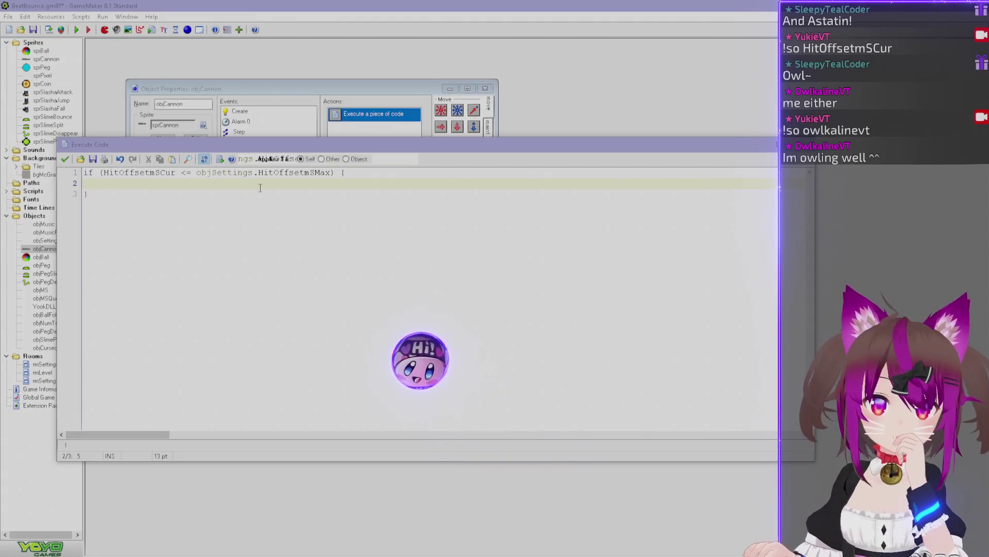
{"action": "left_click", "coordinate": [65, 159]}
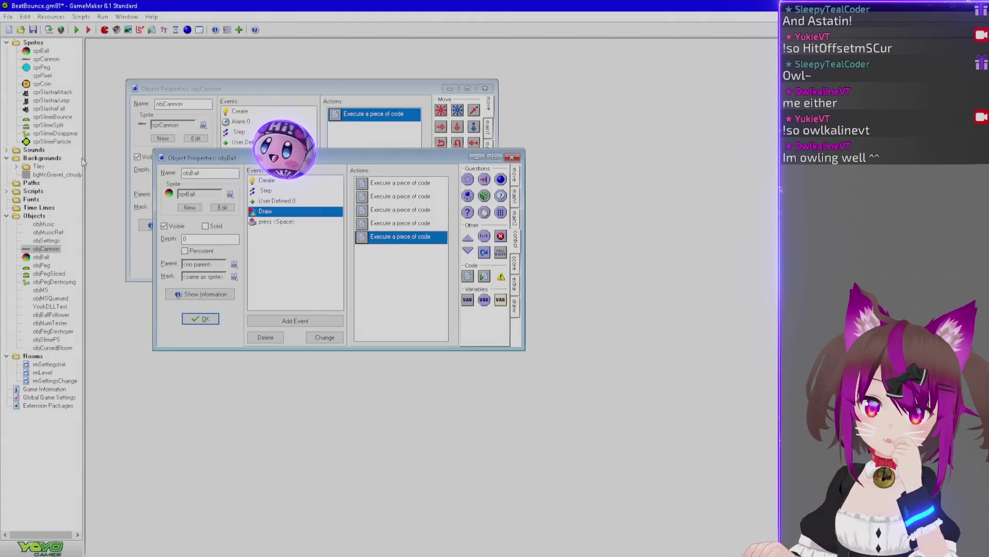
{"action": "mouse_move", "coordinate": [369, 158]}
{"action": "left_mouse_down"}
{"action": "mouse_move", "coordinate": [352, 207]}
{"action": "mouse_move", "coordinate": [373, 178]}
{"action": "mouse_move", "coordinate": [374, 185]}
{"action": "left_mouse_up"}
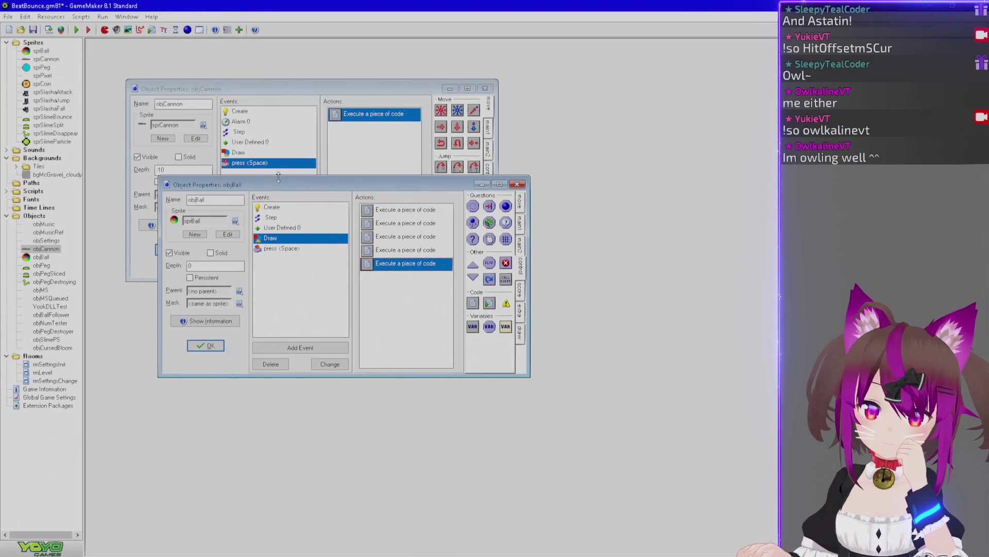
{"action": "left_click_drag", "start_coordinate": [274, 185], "coordinate": [279, 172]}
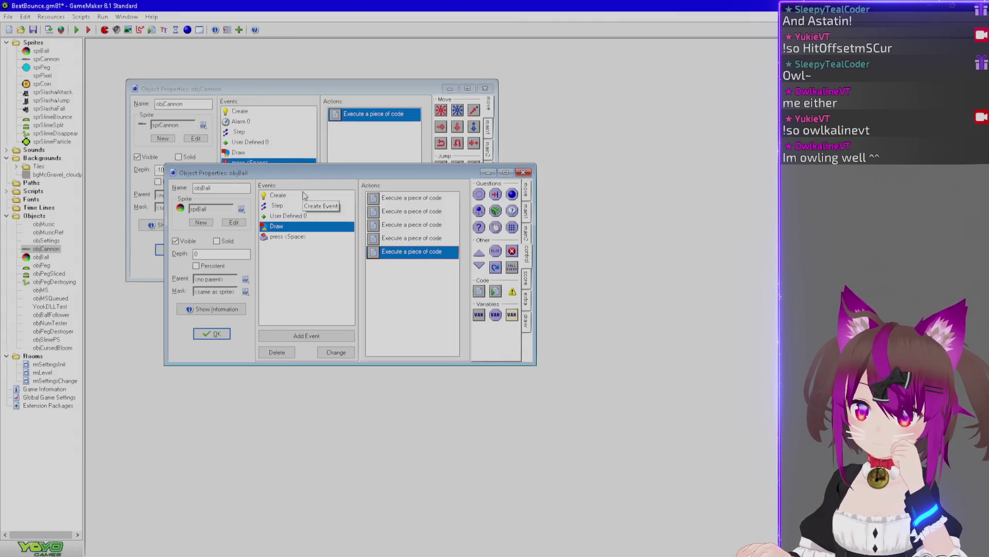
{"action": "double_click", "coordinate": [390, 252]}
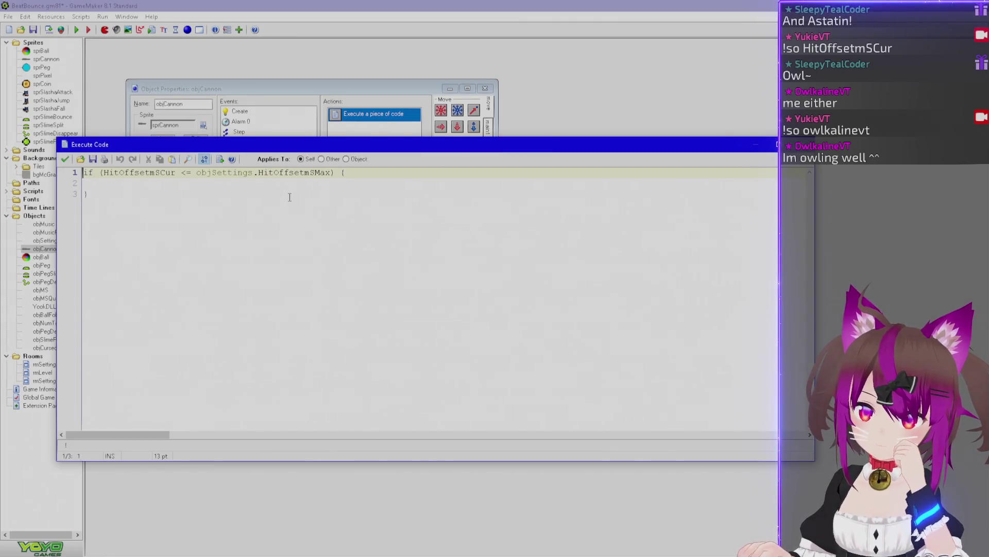
Start a draw_rectangle( call inside the hit-timing if block
{"action": "left_click", "coordinate": [279, 186]}
{"action": "type", "text": "draw"}
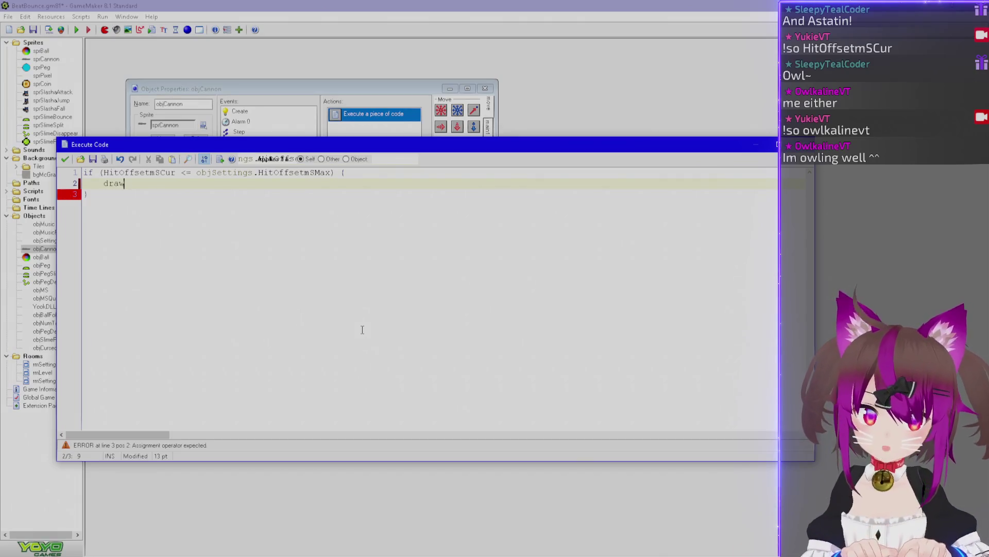
{"action": "type", "text": "_rectangle"}
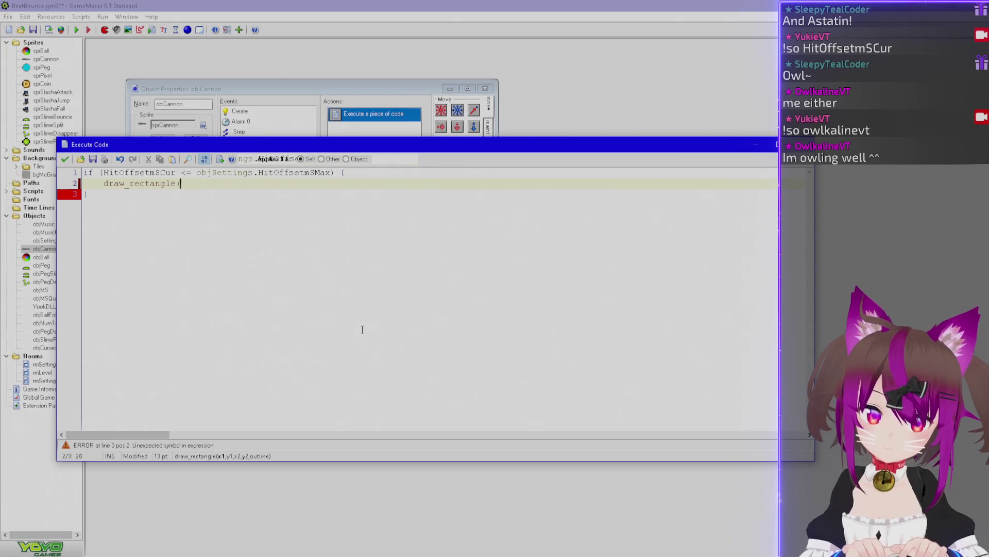
{"action": "key", "text": "BackSpace"}
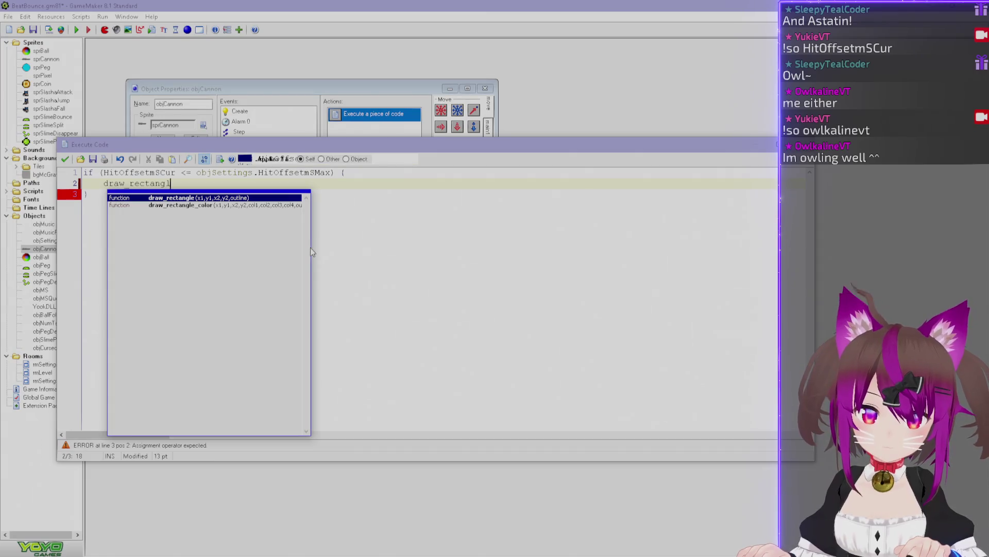
{"action": "left_click_drag", "start_coordinate": [312, 248], "coordinate": [400, 255]}
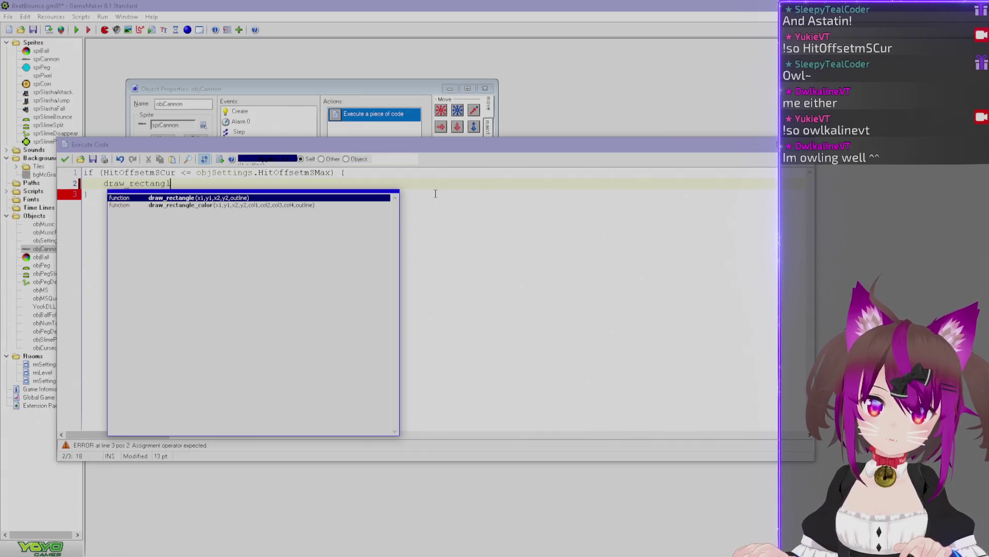
{"action": "type", "text": "e"}
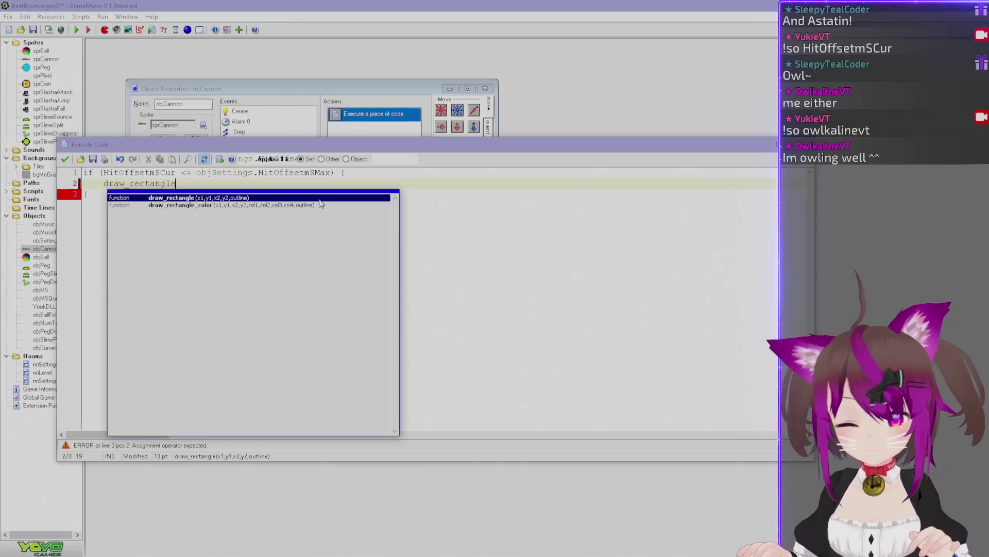
{"action": "key", "text": "Escape"}
{"action": "type", "text": "("}
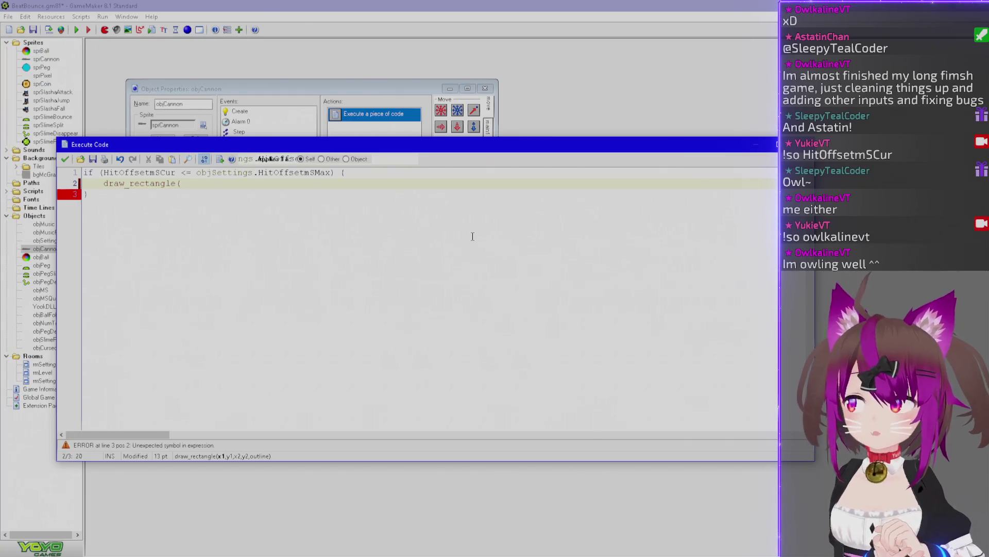
{"action": "key", "text": "BackSpace"}
{"action": "type", "text": "("}
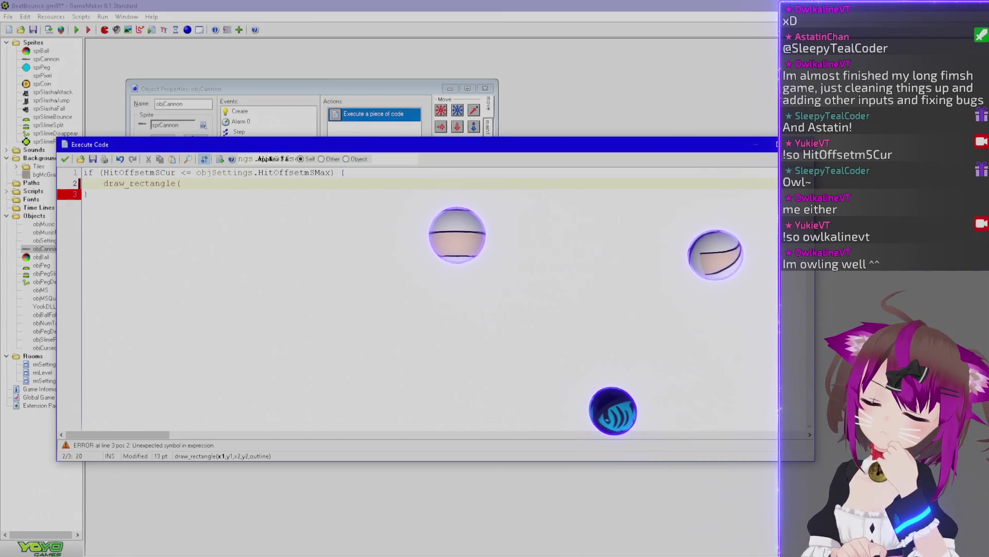
Continue the draw_rectangle call with the arguments 50, view
{"action": "key", "text": "Home"}
{"action": "key", "text": "Return"}
{"action": "key", "text": "Up"}
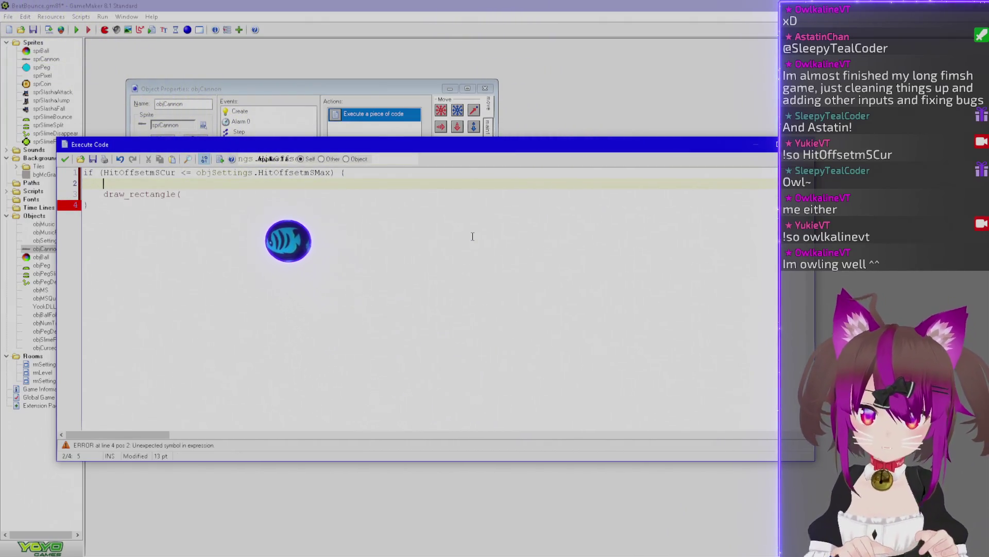
{"action": "key", "text": "Tab"}
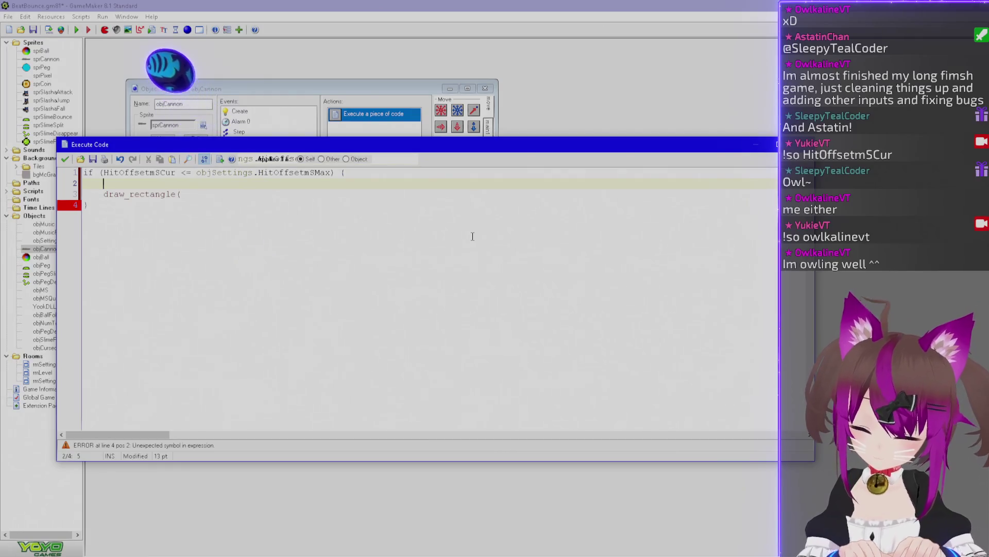
{"action": "key", "text": "ctrl+z"}
{"action": "key", "text": "ctrl+z"}
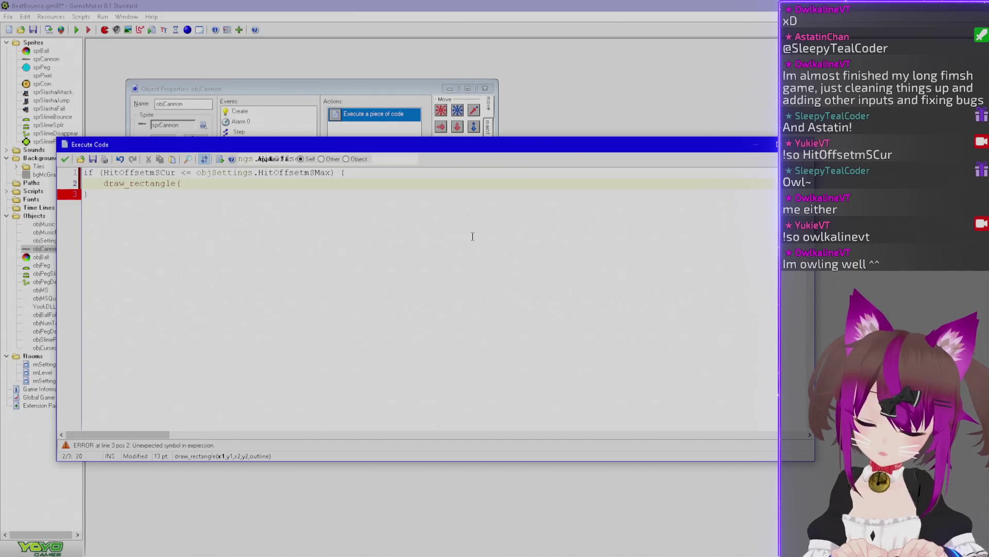
{"action": "type", "text": "50,"}
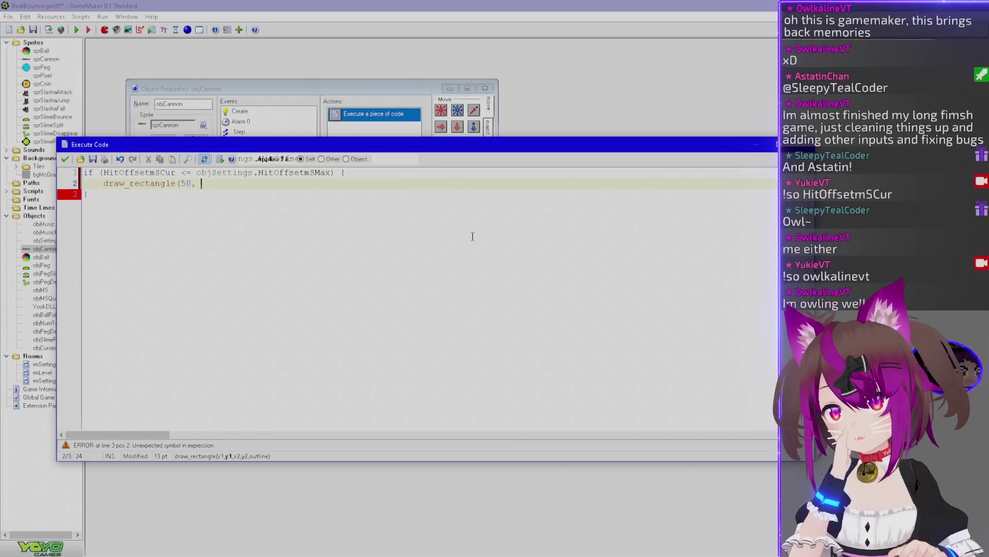
{"action": "type", "text": "view"}
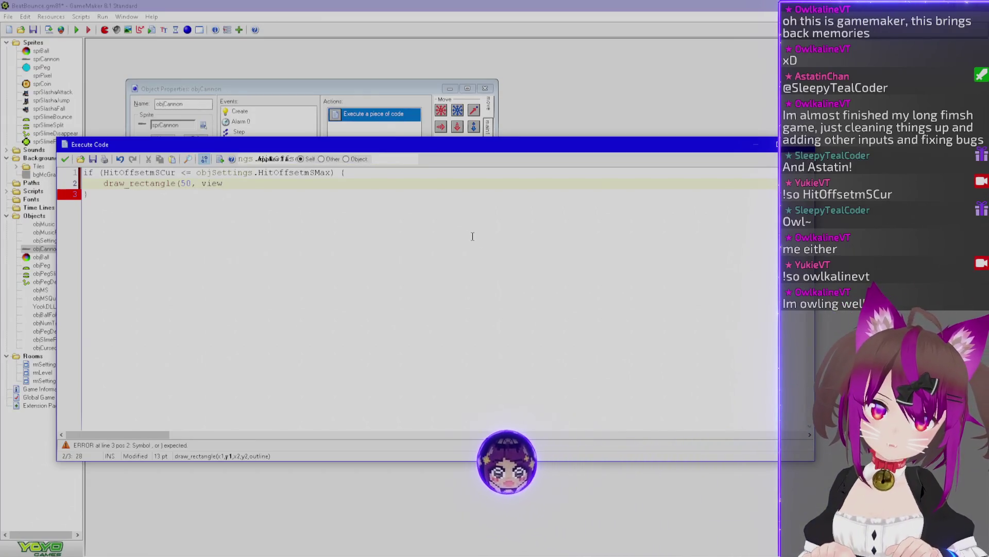
Add ScreenHeight = view_hport[0] on a new line above the draw_rectangle call
{"action": "key", "text": "Up"}
{"action": "key", "text": "End"}
{"action": "key", "text": "Return"}
{"action": "key", "text": "Tab"}
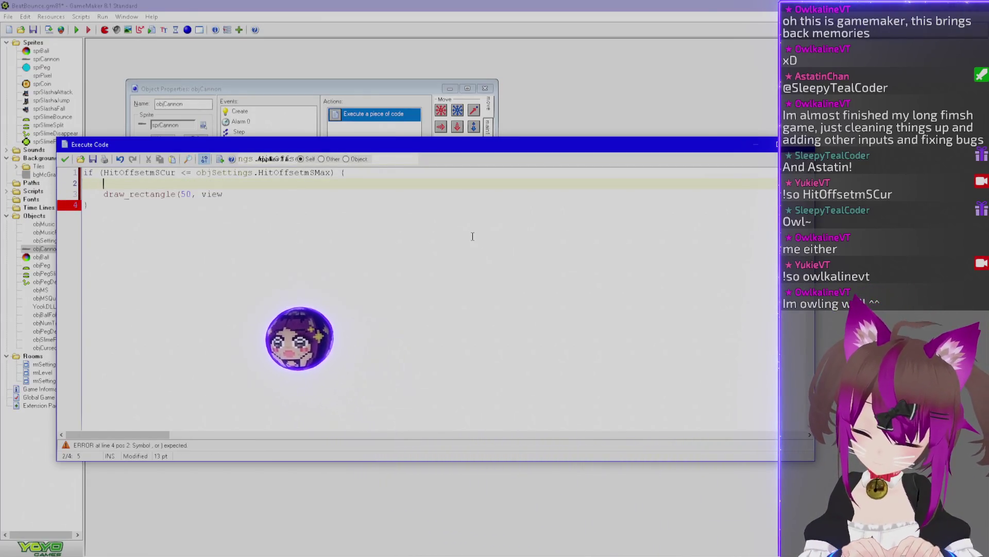
{"action": "type", "text": "Screen"}
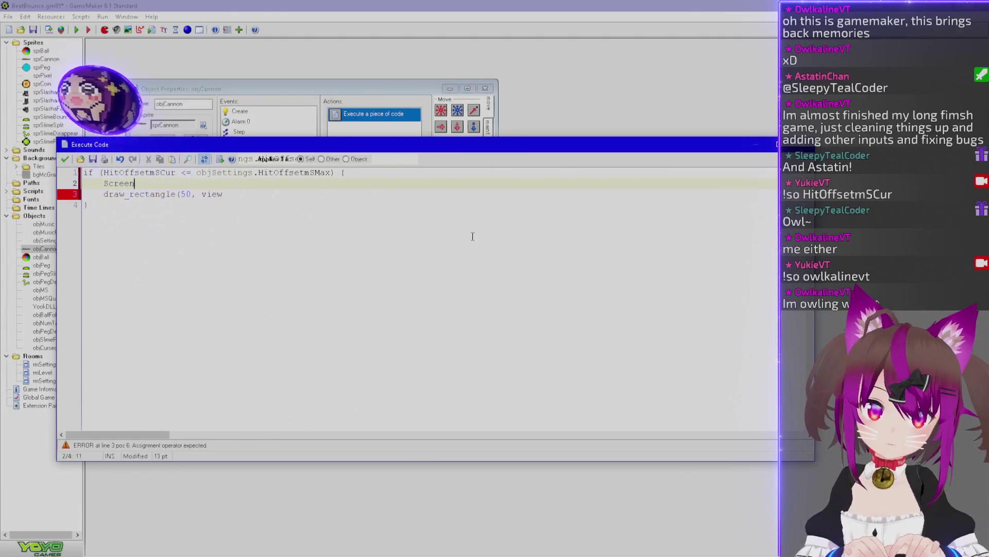
{"action": "type", "text": "Height = view_yport[0]"}
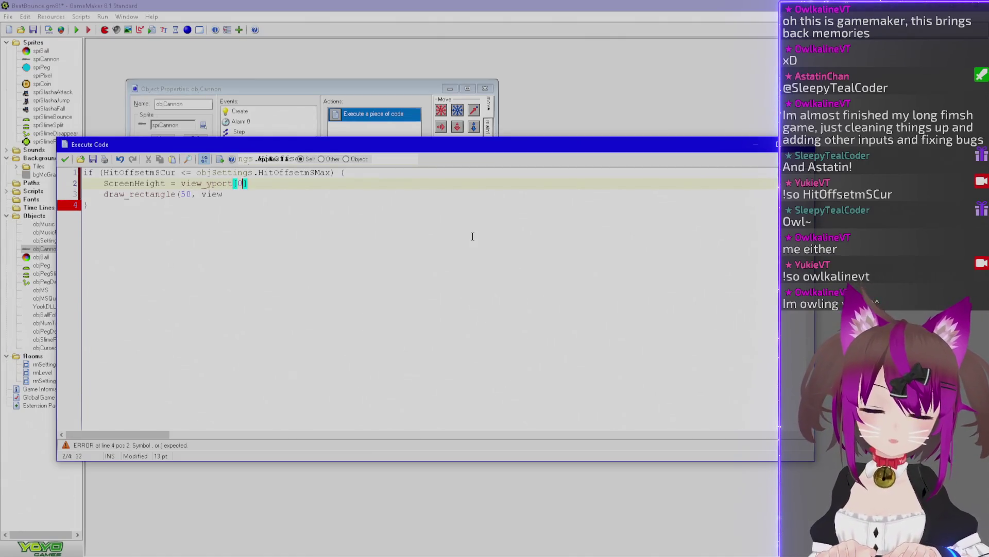
{"action": "key", "text": "BackSpace"}
{"action": "type", "text": "h"}
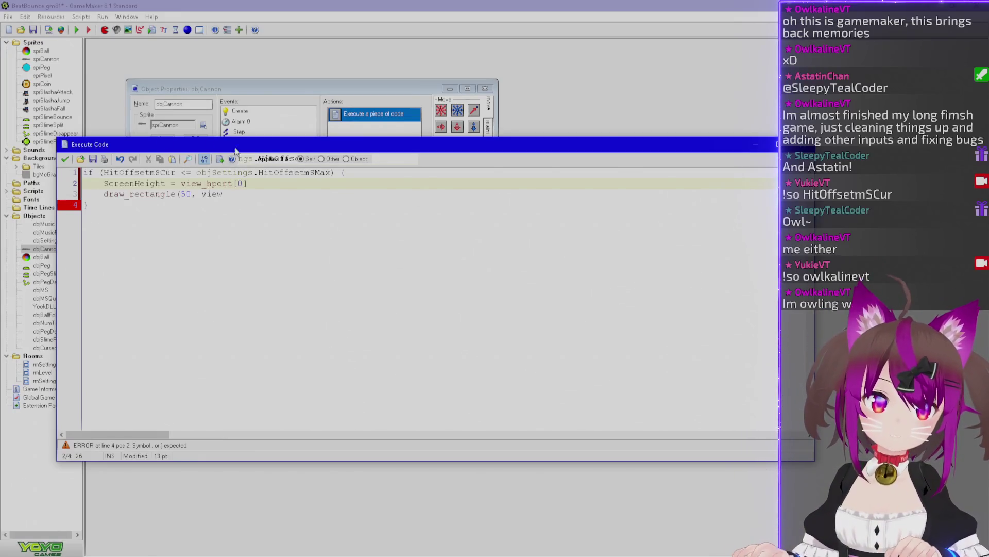
{"action": "left_click", "coordinate": [124, 184]}
Replace view in the draw_rectangle call with ScreenHeight followed by a comma
{"action": "double_click", "coordinate": [124, 184]}
{"action": "key", "text": "ctrl+c"}
{"action": "double_click", "coordinate": [212, 194]}
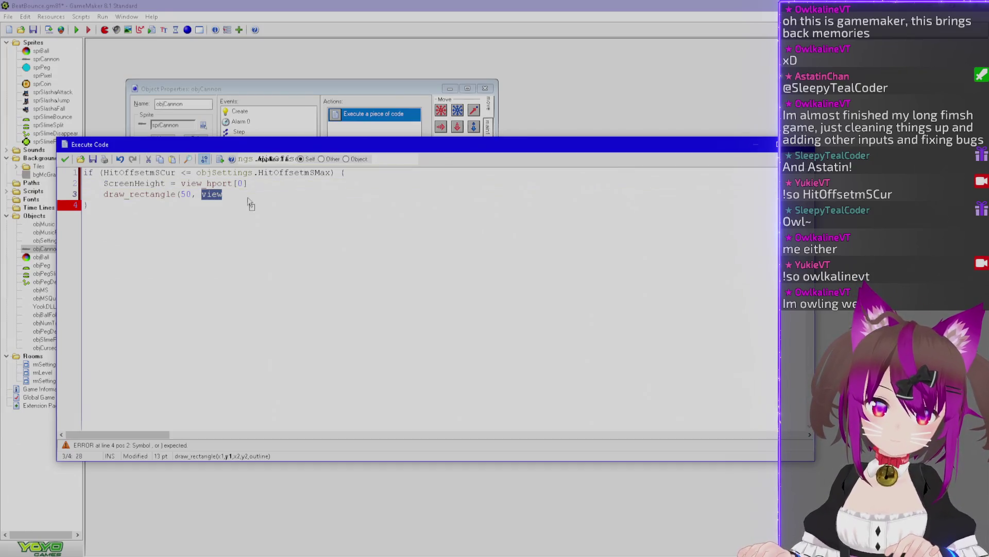
{"action": "key", "text": "ctrl+v"}
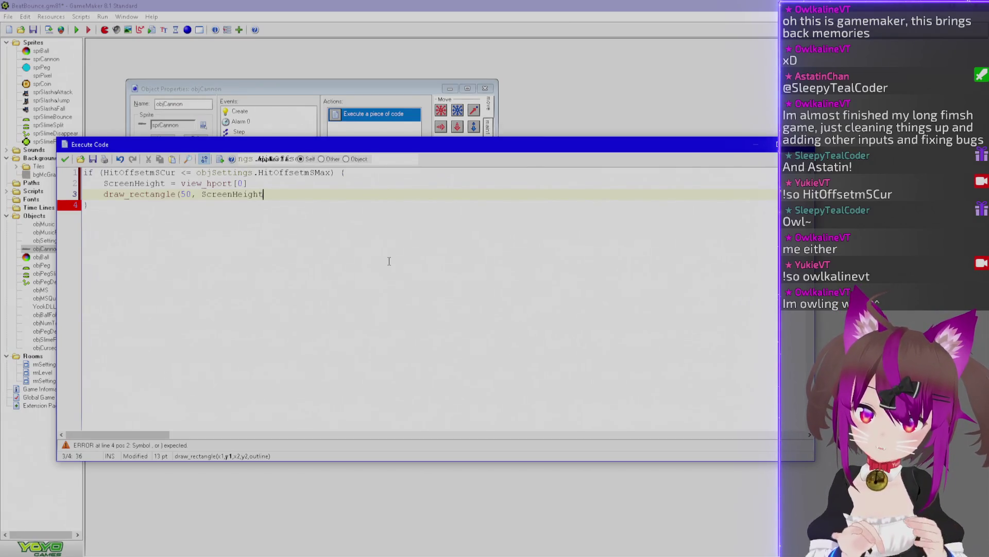
{"action": "type", "text": ","}
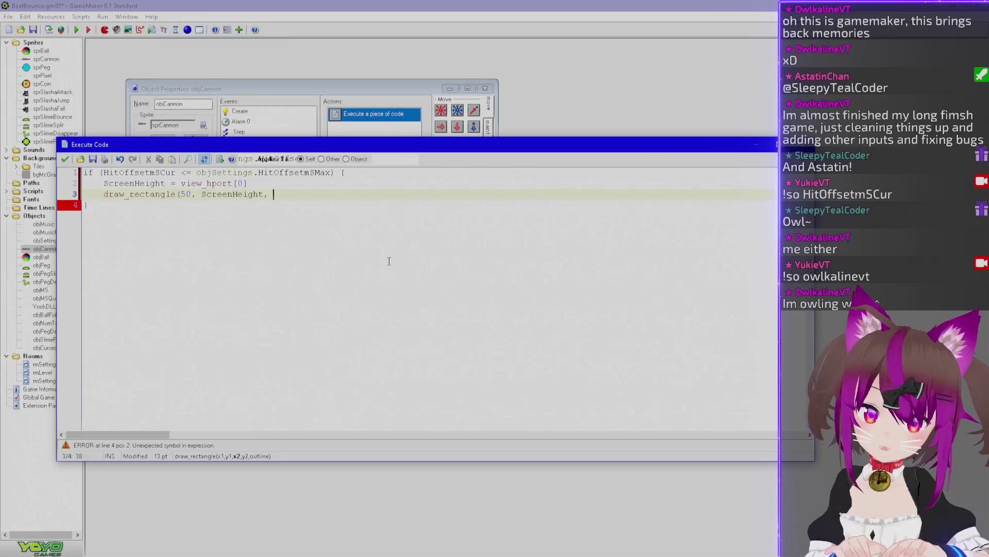
Add BarWidth = 300 above ScreenHeight, with both equals signs aligned
{"action": "key", "text": "Up"}
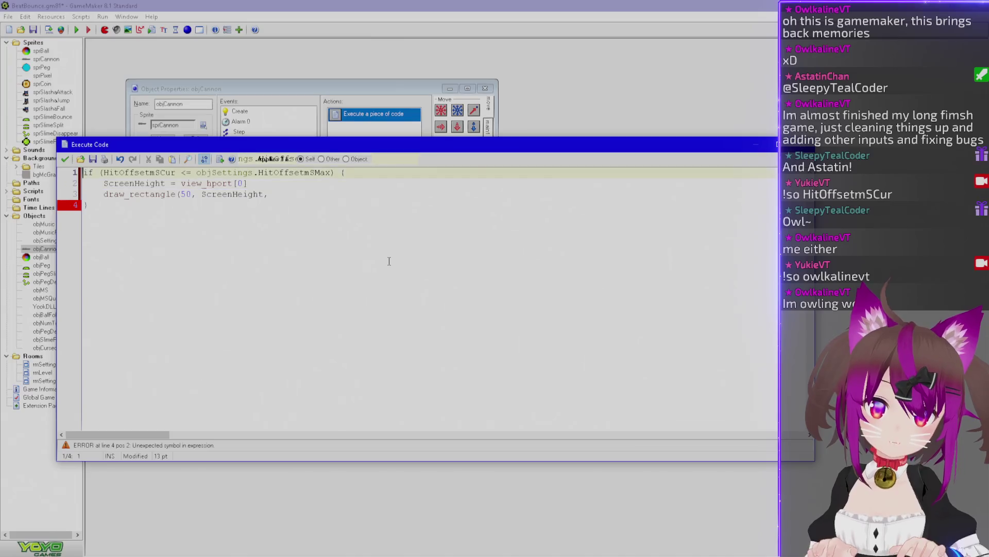
{"action": "key", "text": "Return"}
{"action": "key", "text": "Up"}
{"action": "type", "text": "BarWidth"}
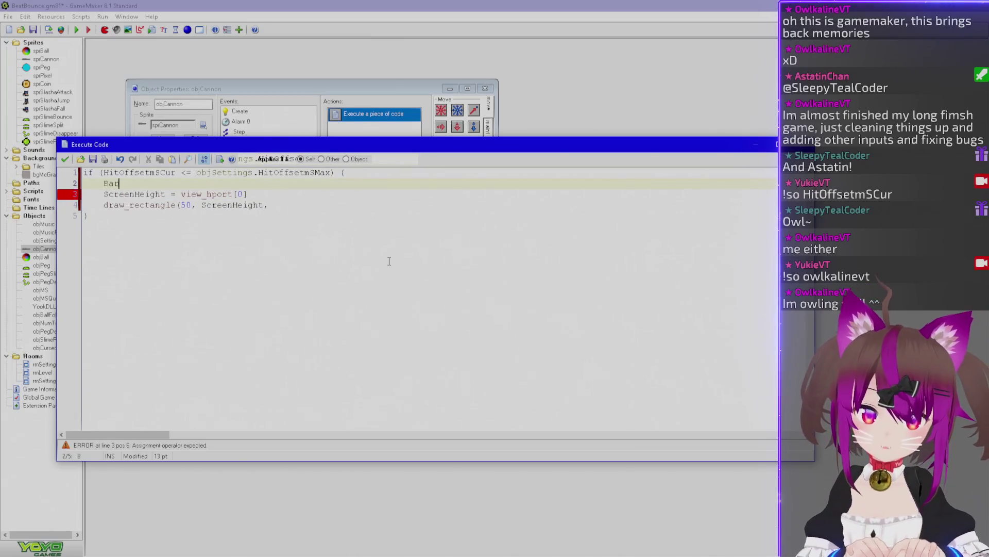
{"action": "key", "text": "Tab"}
{"action": "type", "text": "="}
{"action": "key", "text": "Down"}
{"action": "key", "text": "ctrl+Left"}
{"action": "key", "text": "ctrl+Left"}
{"action": "key", "text": "ctrl+Left"}
{"action": "key", "text": "ctrl+Right"}
{"action": "key", "text": "ctrl+Right"}
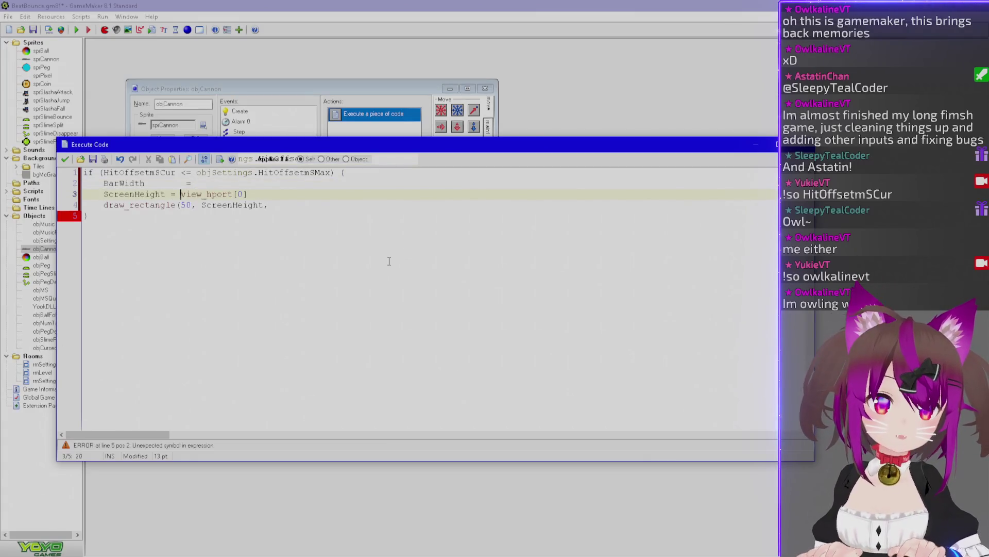
{"action": "key", "text": "Tab"}
{"action": "key", "text": "Up"}
{"action": "key", "text": "End"}
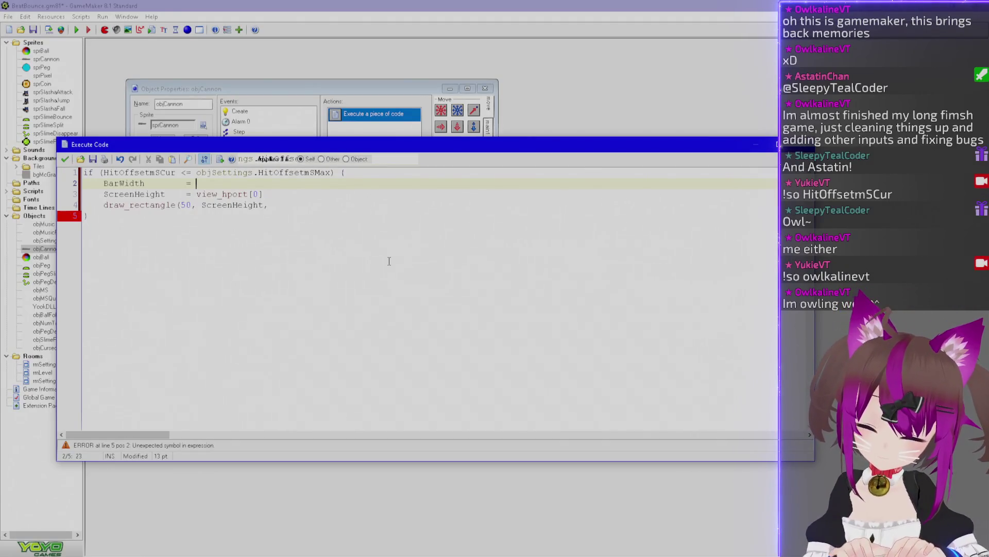
{"action": "type", "text": "300"}
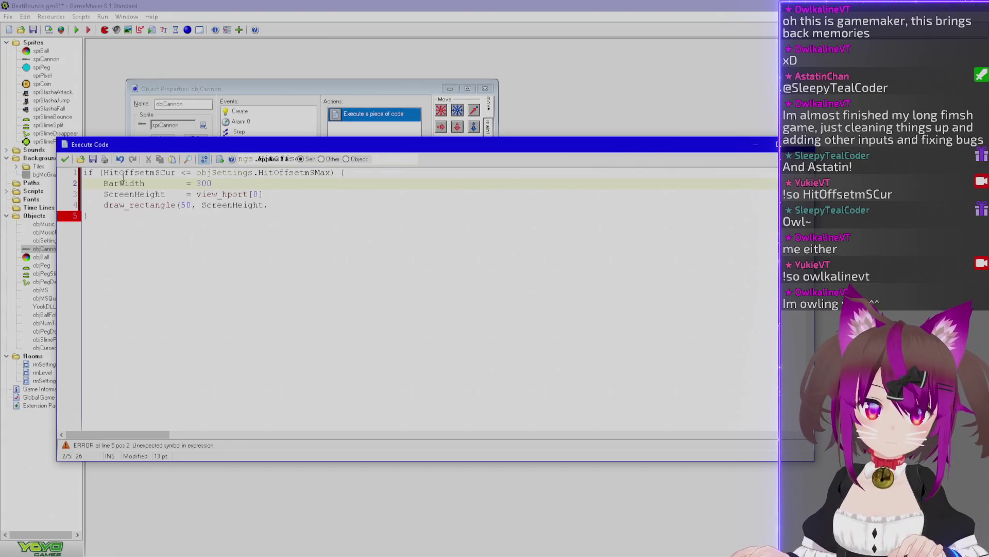
{"action": "key", "text": "Return"}
Add an aligned BarLeft = 50 line above BarWidth
{"action": "key", "text": "Up"}
{"action": "key", "text": "Tab"}
{"action": "type", "text": "BarLeft"}
{"action": "key", "text": "Tab"}
{"action": "key", "text": "Tab"}
{"action": "key", "text": "Tab"}
{"action": "type", "text": "= 300"}
{"action": "key", "text": "BackSpace"}
{"action": "key", "text": "BackSpace"}
{"action": "key", "text": "BackSpace"}
{"action": "type", "text": "50"}
Use BarLeft as the rectangle's first argument and add BarLeft + BarWidth after it
{"action": "double_click", "coordinate": [121, 183]}
{"action": "key", "text": "ctrl+c"}
{"action": "double_click", "coordinate": [186, 215]}
{"action": "key", "text": "ctrl+v"}
{"action": "left_click", "coordinate": [304, 215]}
{"action": "type", "text": "BarLeft "}
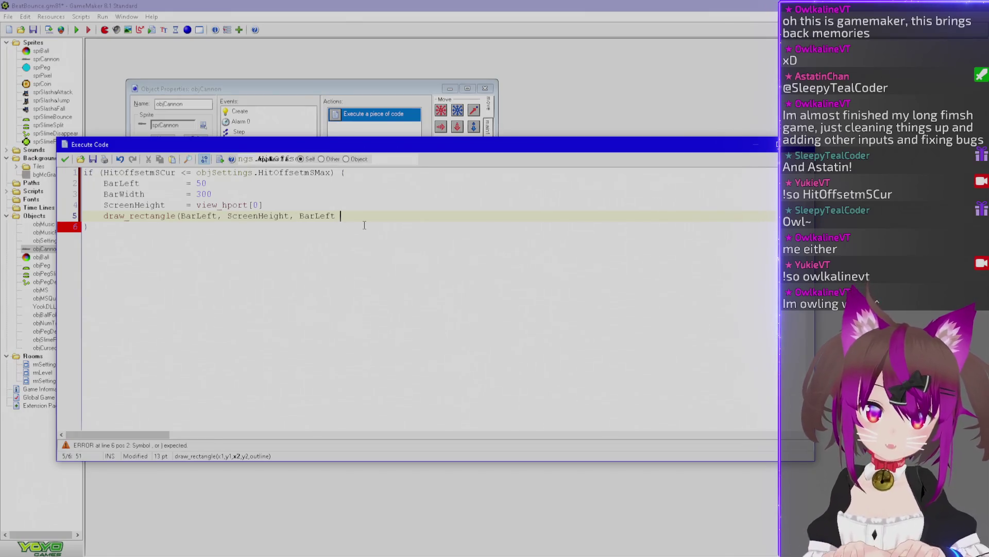
{"action": "type", "text": "+ BarWidth,"}
Rename the bar variables to BarXMin, BarXMid and BarXMax
{"action": "key", "text": "Up"}
{"action": "key", "text": "Home"}
{"action": "key", "text": "Return"}
{"action": "key", "text": "Up"}
{"action": "type", "text": "BarMidX"}
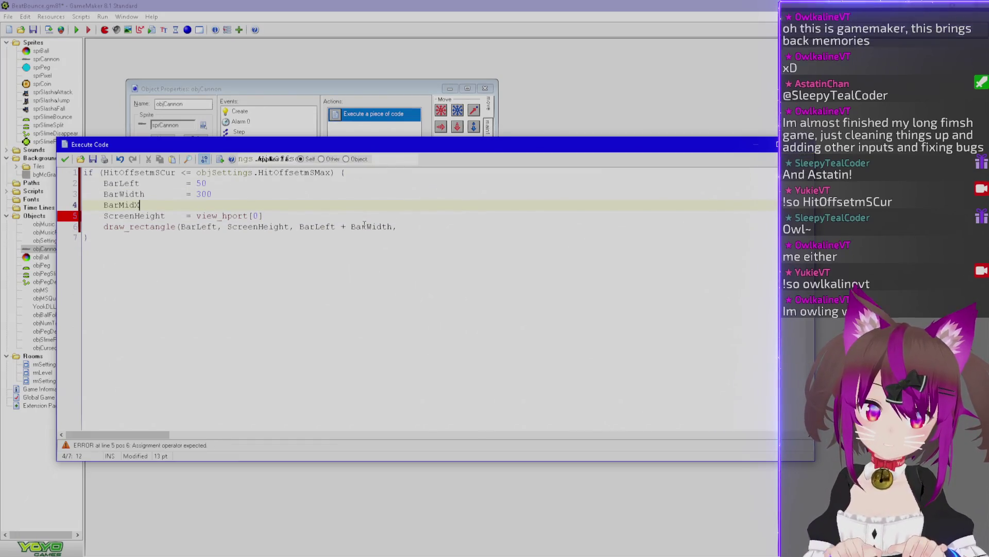
{"action": "key", "text": "Up"}
{"action": "key", "text": "End"}
{"action": "key", "text": "BackSpace"}
{"action": "key", "text": "BackSpace"}
{"action": "key", "text": "BackSpace"}
{"action": "type", "text": "XMid"}
{"action": "key", "text": "Down"}
{"action": "key", "text": "BackSpace"}
{"action": "key", "text": "BackSpace"}
{"action": "key", "text": "BackSpace"}
{"action": "type", "text": "XMax"}
{"action": "key", "text": "Up"}
{"action": "key", "text": "Up"}
{"action": "key", "text": "BackSpace"}
{"action": "key", "text": "BackSpace"}
{"action": "key", "text": "BackSpace"}
{"action": "type", "text": "XMin"}
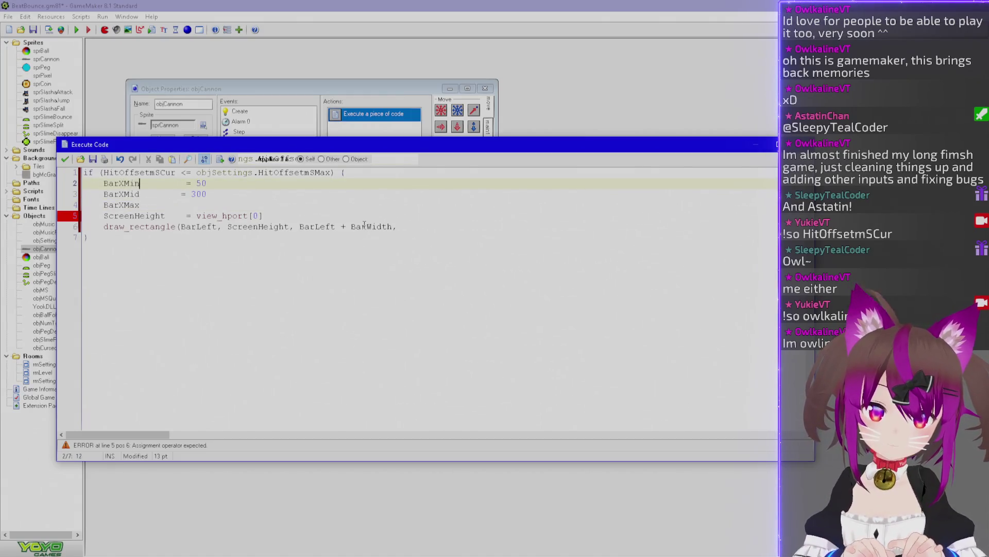
Tidy the assignments and add BarXMid = BarXMax - (BarXMin / 2) below BarXMax
{"action": "key", "text": "BackSpace"}
{"action": "key", "text": "BackSpace"}
{"action": "key", "text": "BackSpace"}
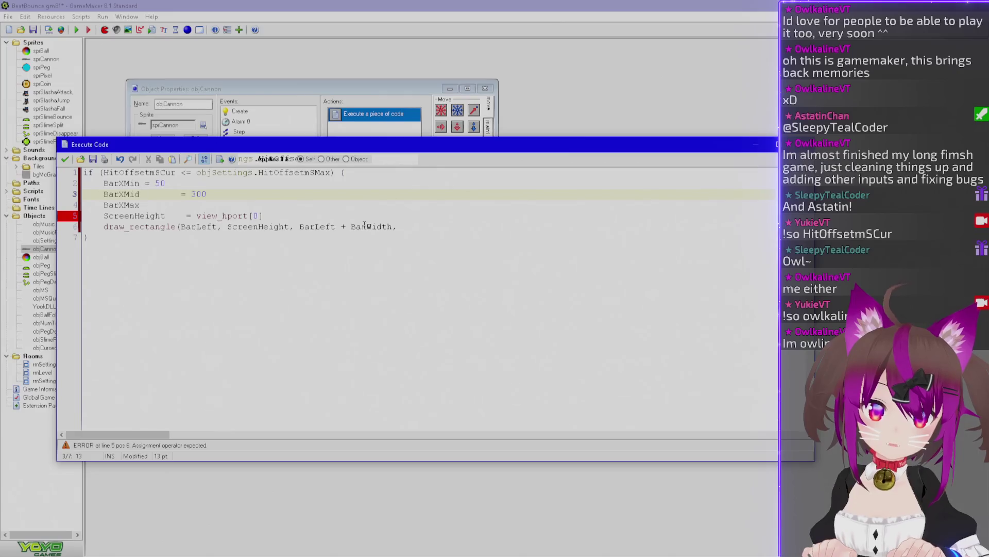
{"action": "type", "text": "= 300"}
{"action": "key", "text": "Up"}
{"action": "key", "text": "End"}
{"action": "key", "text": "BackSpace"}
{"action": "key", "text": "BackSpace"}
{"action": "key", "text": "BackSpace"}
{"action": "key", "text": "BackSpace"}
{"action": "key", "text": "BackSpace"}
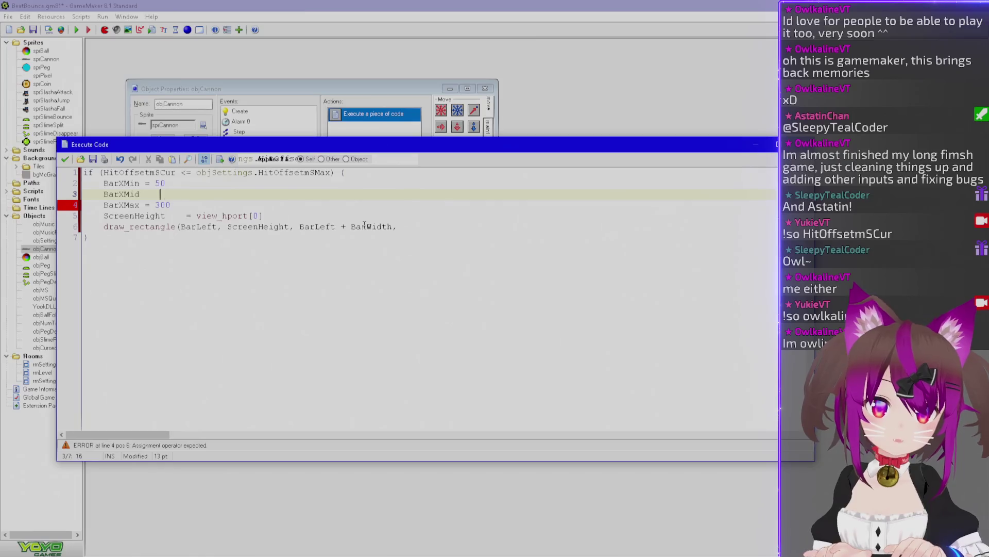
{"action": "key", "text": "shift+Home"}
{"action": "key", "text": "BackSpace"}
{"action": "key", "text": "BackSpace"}
{"action": "key", "text": "Down"}
{"action": "key", "text": "End"}
{"action": "key", "text": "Return"}
{"action": "type", "text": "BarXMid  = BarXMax "}
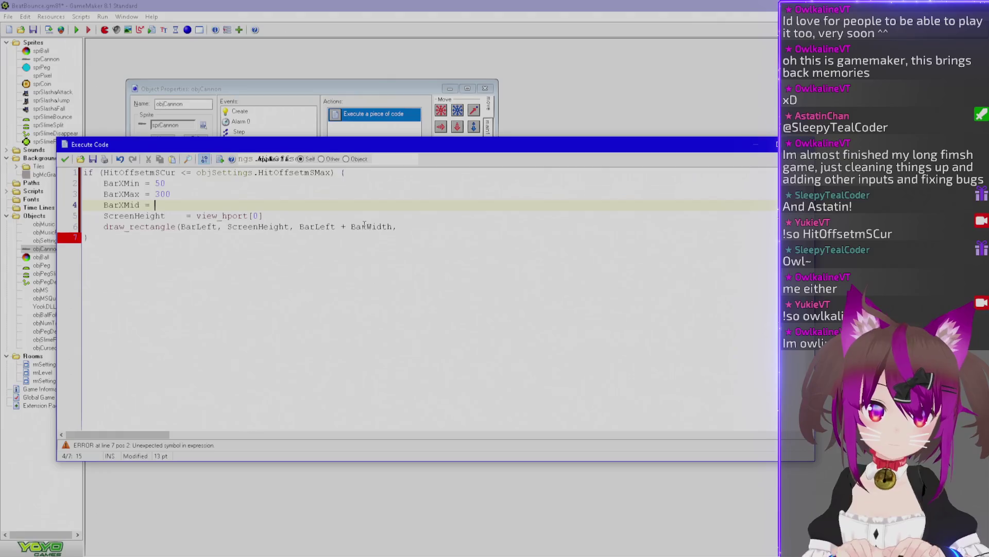
{"action": "type", "text": "- "}
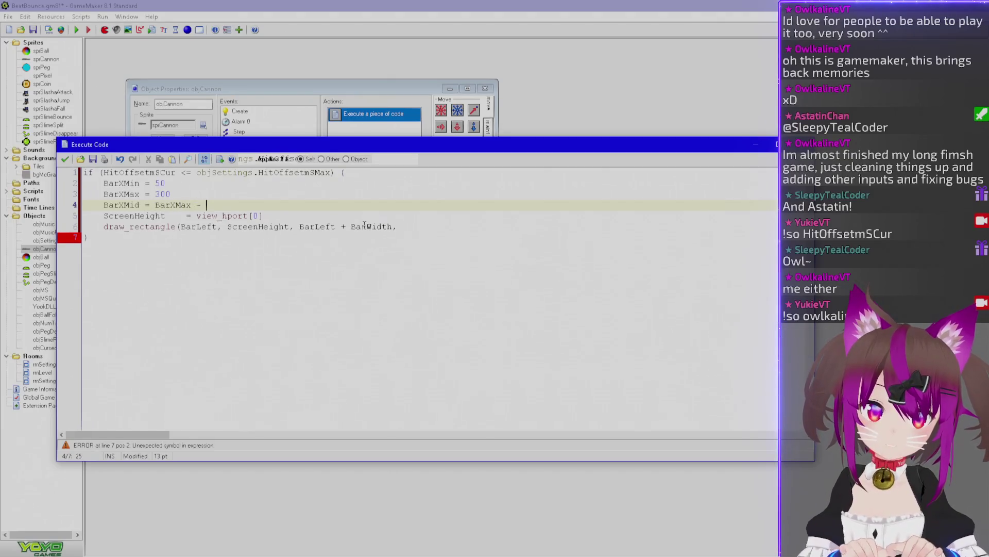
{"action": "type", "text": "BarXMin"}
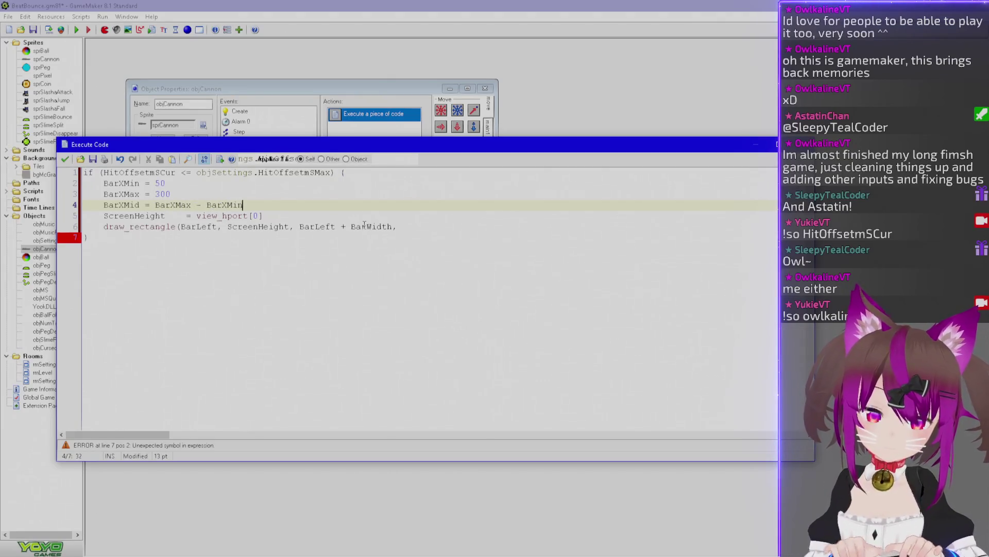
{"action": "key", "text": "BackSpace"}
{"action": "key", "text": "BackSpace"}
{"action": "key", "text": "BackSpace"}
{"action": "key", "text": "BackSpace"}
{"action": "key", "text": "BackSpace"}
{"action": "key", "text": "BackSpace"}
{"action": "key", "text": "BackSpace"}
{"action": "type", "text": "(BarXMin / 2)"}
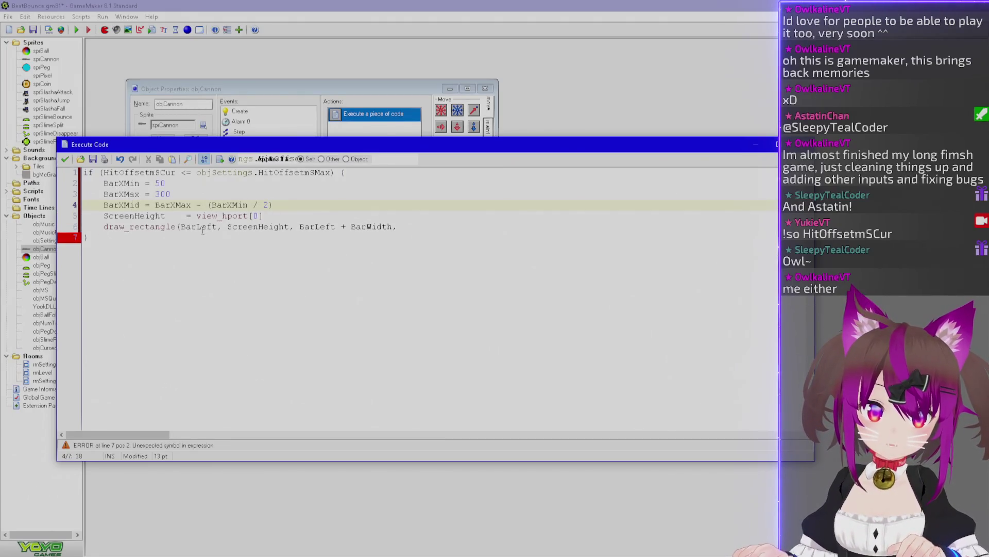
Make the draw_rectangle call span from BarXMin to BarXMax
{"action": "double_click", "coordinate": [122, 183]}
{"action": "key", "text": "ctrl+c"}
{"action": "double_click", "coordinate": [198, 227]}
{"action": "key", "text": "ctrl+v"}
{"action": "double_click", "coordinate": [122, 194]}
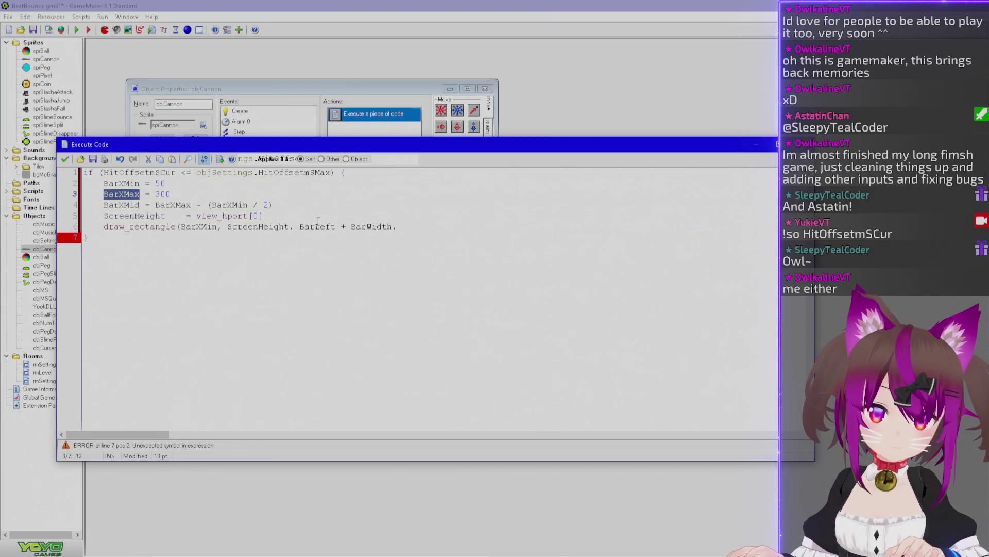
{"action": "double_click", "coordinate": [317, 226]}
{"action": "key", "text": "shift+End"}
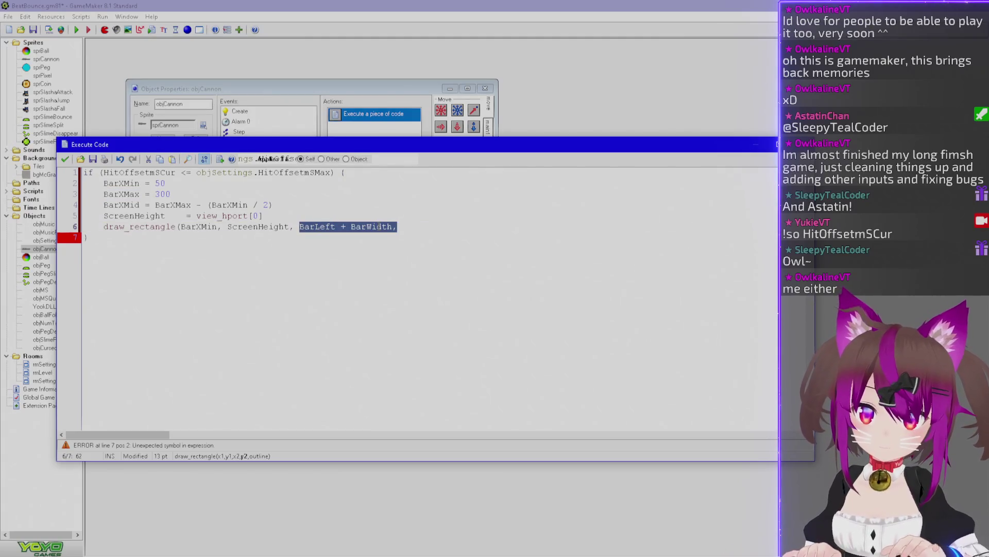
{"action": "key", "text": "ctrl+v"}
{"action": "type", "text": ", S"}
Add a BarYMin line below BarXMid and align the X variables' equals signs
{"action": "key", "text": "Up"}
{"action": "key", "text": "Up"}
{"action": "key", "text": "Return"}
{"action": "type", "text": "BarHeight"}
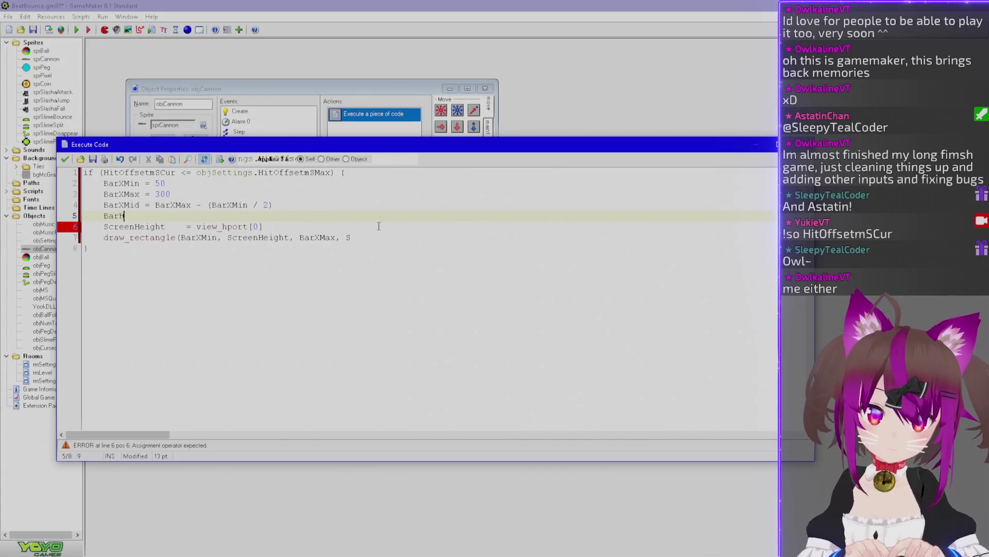
{"action": "key", "text": "Up"}
{"action": "key", "text": "Up"}
{"action": "key", "text": "Up"}
{"action": "key", "text": "Left"}
{"action": "key", "text": "Tab"}
{"action": "key", "text": "Down"}
{"action": "key", "text": "Left"}
{"action": "key", "text": "Left"}
{"action": "key", "text": "Left"}
{"action": "key", "text": "Tab"}
{"action": "key", "text": "Down"}
{"action": "key", "text": "Left"}
{"action": "key", "text": "Left"}
{"action": "key", "text": "Left"}
{"action": "key", "text": "Tab"}
{"action": "key", "text": "Down"}
{"action": "key", "text": "End"}
{"action": "key", "text": "Left"}
{"action": "key", "text": "Left"}
{"action": "key", "text": "Left"}
{"action": "key", "text": "shift+End"}
{"action": "type", "text": "YMin"}
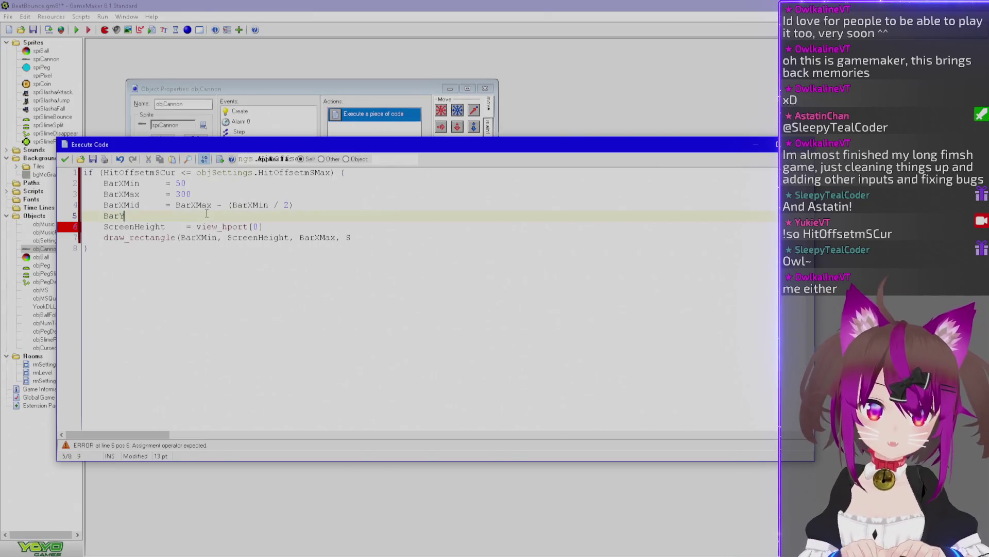
Turn ScreenHeight into BarYMax = view_hport[0] - 1 and add BarYMin = BarYMax - 20 below it
{"action": "key", "text": "Down"}
{"action": "key", "text": "ctrl+Right"}
{"action": "key", "text": "ctrl+Right"}
{"action": "key", "text": "shift+Home"}
{"action": "type", "text": "BarYMax     ="}
{"action": "key", "text": "Up"}
{"action": "type", "text": "="}
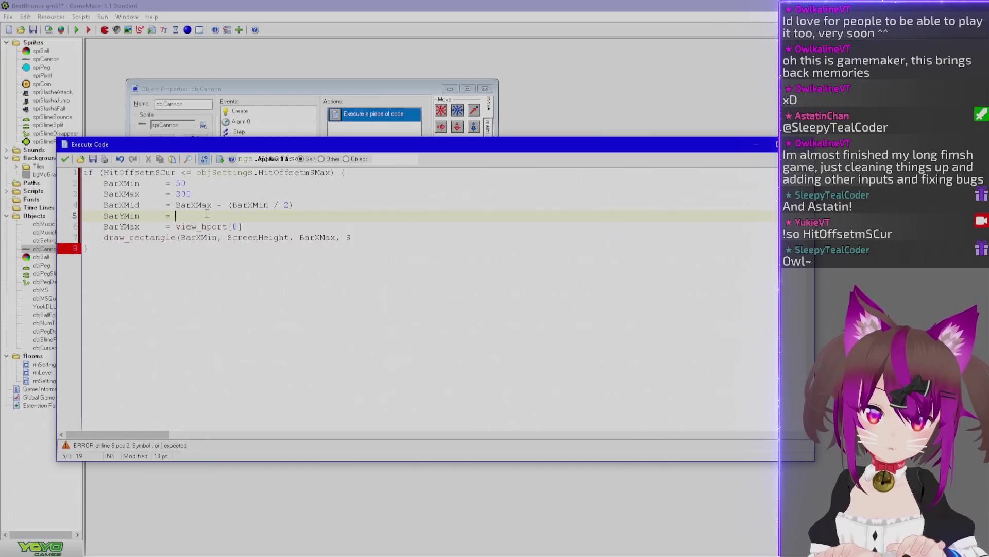
{"action": "key", "text": "shift+Home"}
{"action": "key", "text": "BackSpace"}
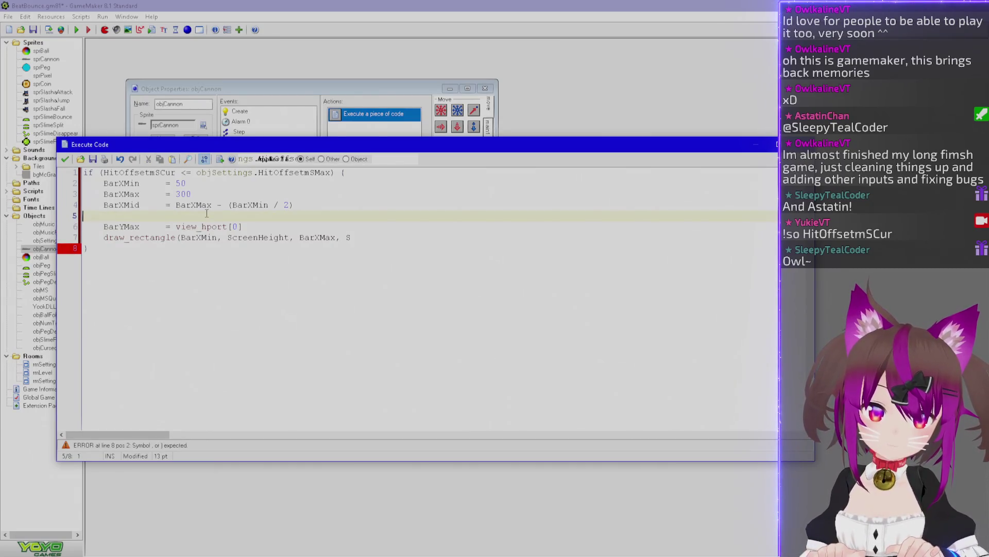
{"action": "key", "text": "Delete"}
{"action": "key", "text": "End"}
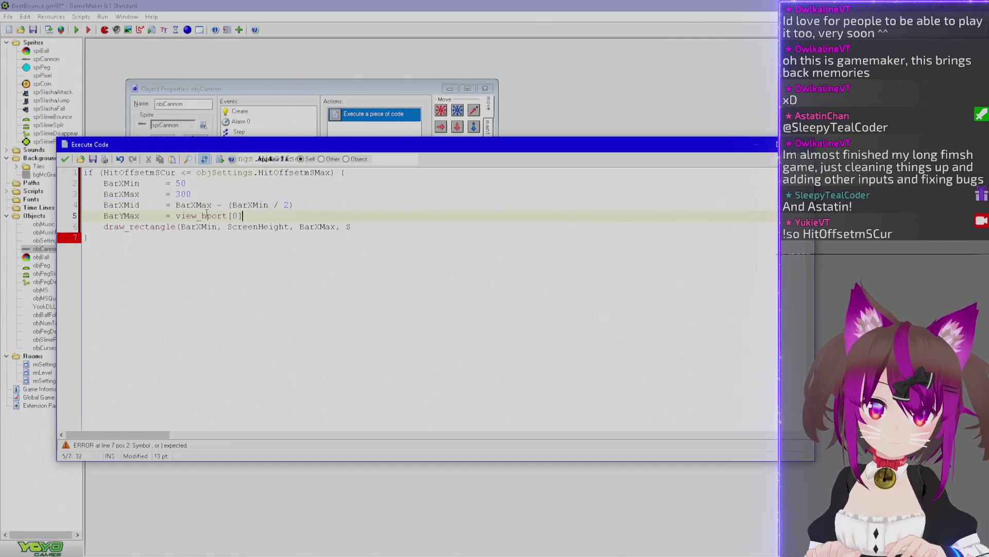
{"action": "type", "text": " - 1"}
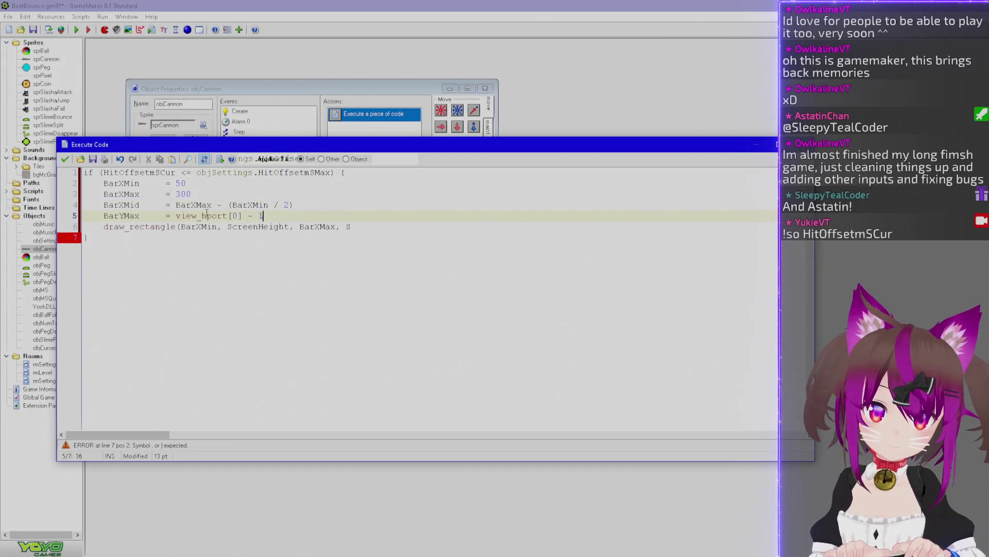
{"action": "key", "text": "Return"}
{"action": "key", "text": "ctrl+v"}
{"action": "key", "text": "Delete"}
{"action": "key", "text": "Delete"}
{"action": "key", "text": "Delete"}
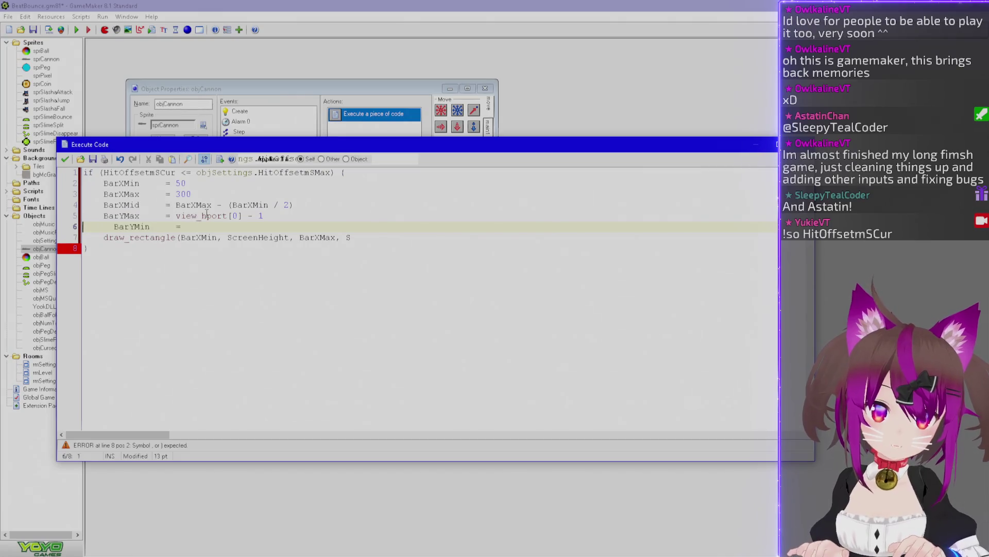
{"action": "type", "text": "BarYMax - "}
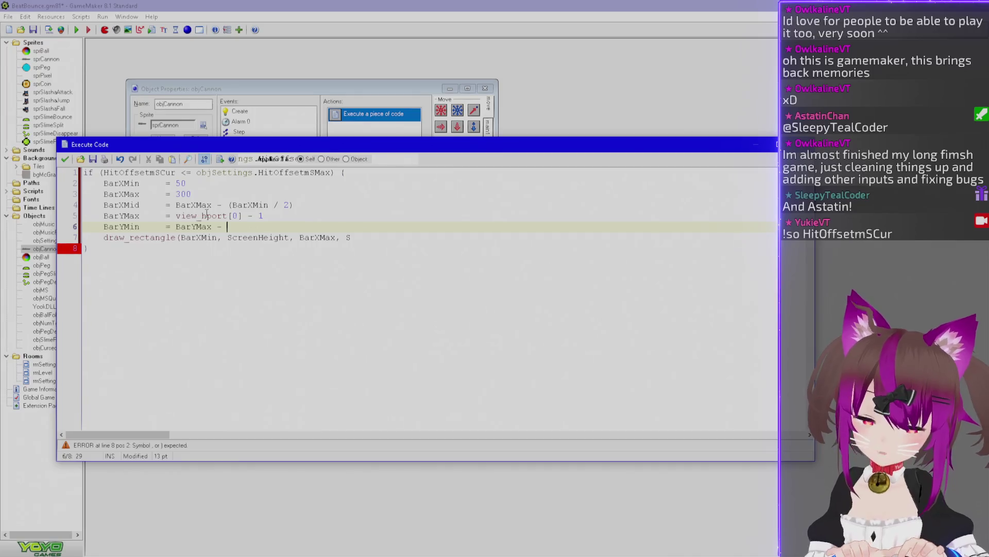
{"action": "type", "text": "20"}
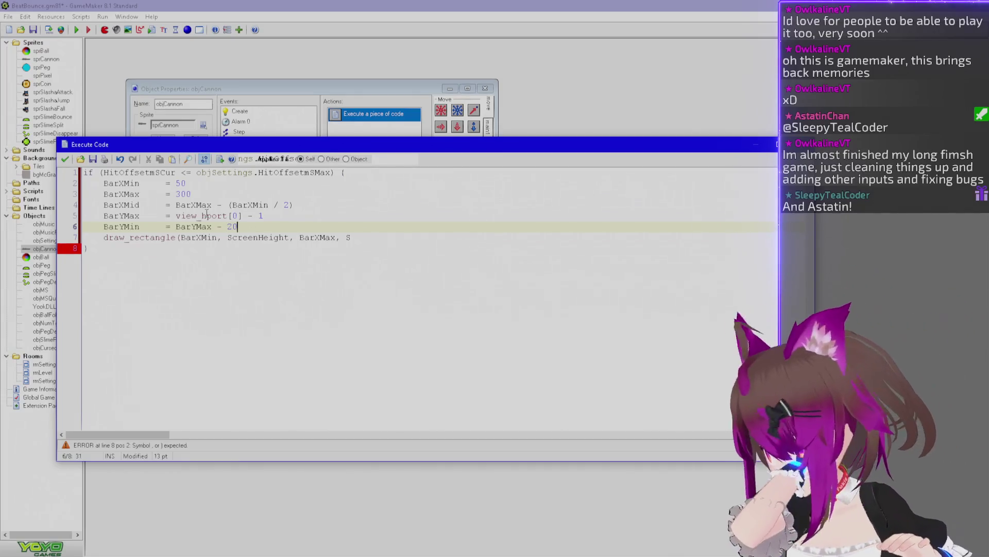
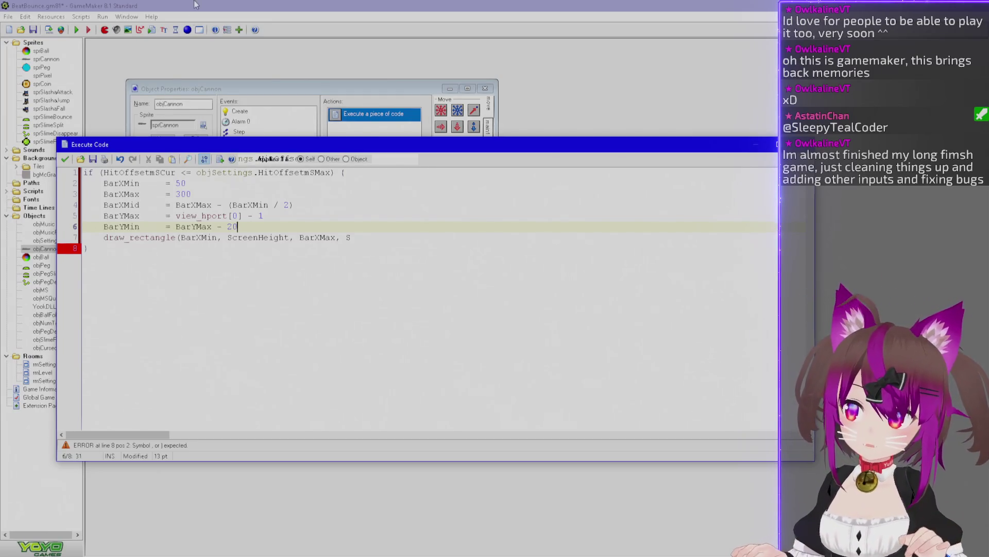
Finish draw_rectangle with BarYMin, BarYMax and ', 0)', then add a blank line above it
{"action": "double_click", "coordinate": [134, 227]}
{"action": "key", "text": "ctrl+c"}
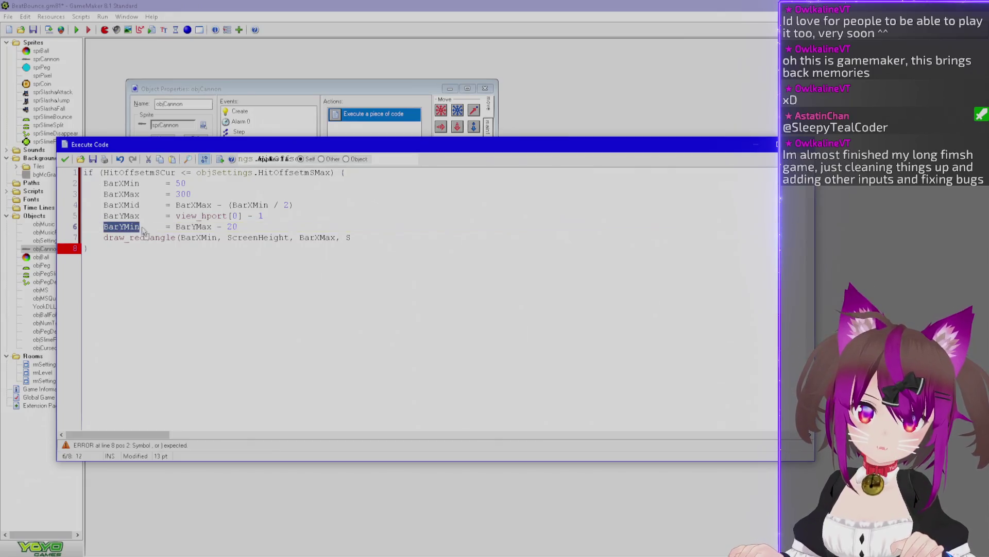
{"action": "double_click", "coordinate": [285, 237]}
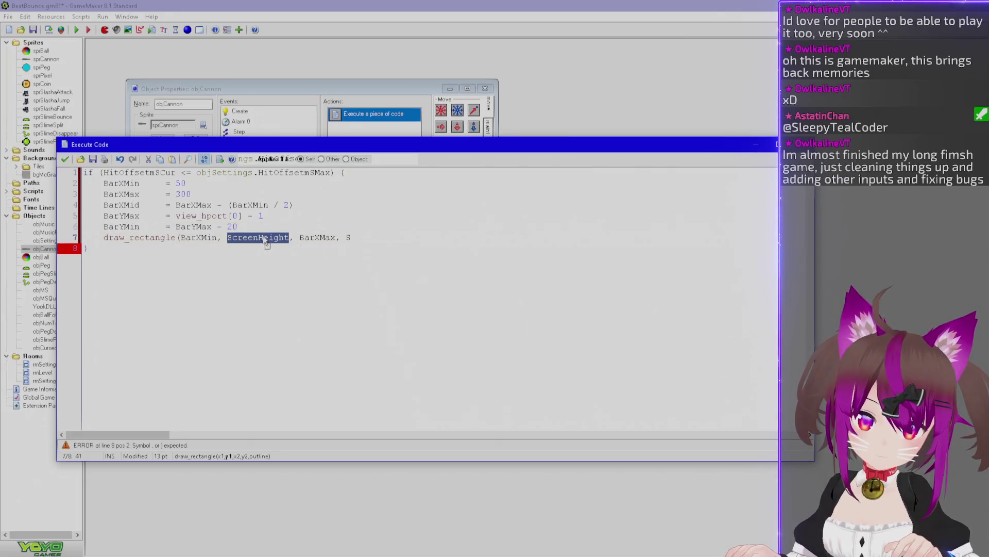
{"action": "key", "text": "ctrl+v"}
{"action": "double_click", "coordinate": [121, 216]}
{"action": "key", "text": "ctrl+c"}
{"action": "double_click", "coordinate": [323, 237]}
{"action": "key", "text": "ctrl+v"}
{"action": "type", "text": ","}
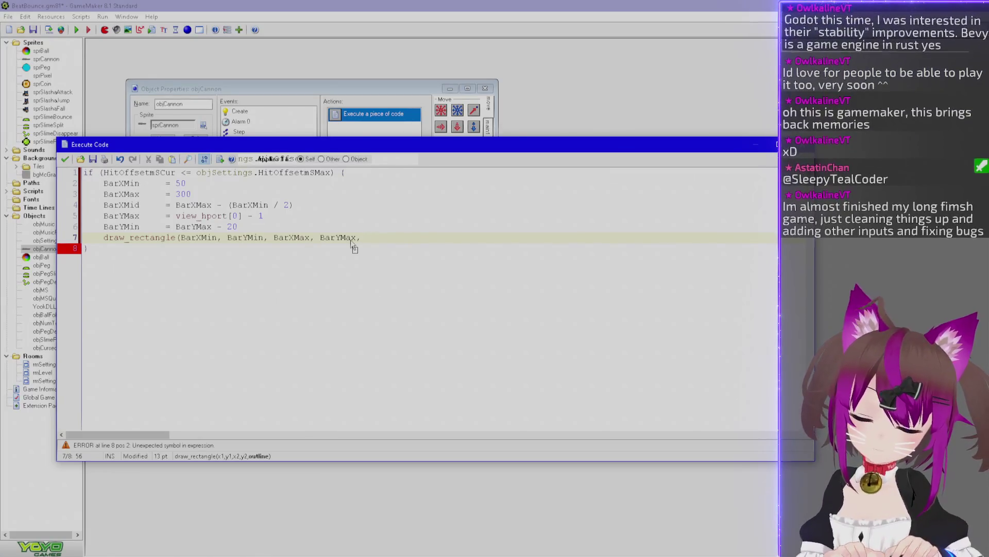
{"action": "type", "text": "0"}
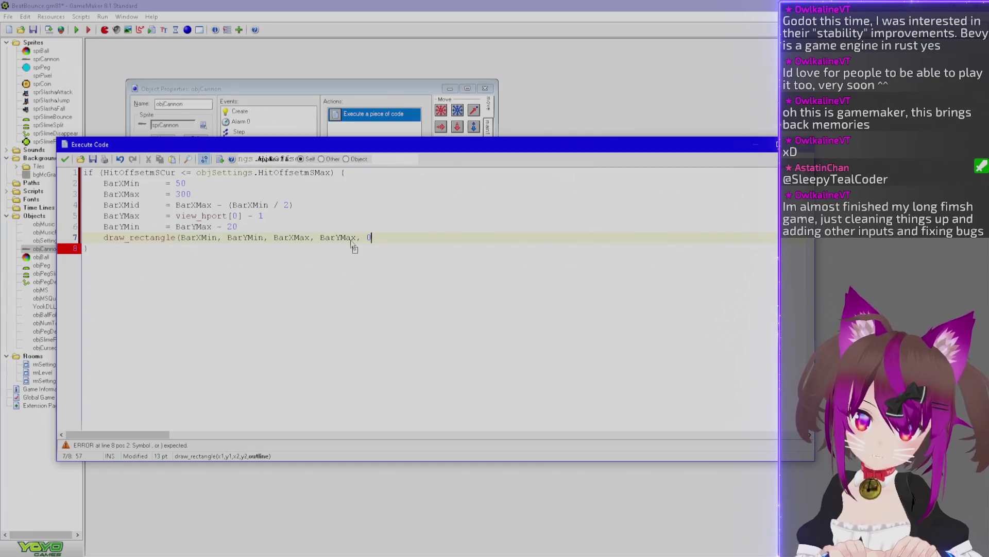
{"action": "type", "text": ")"}
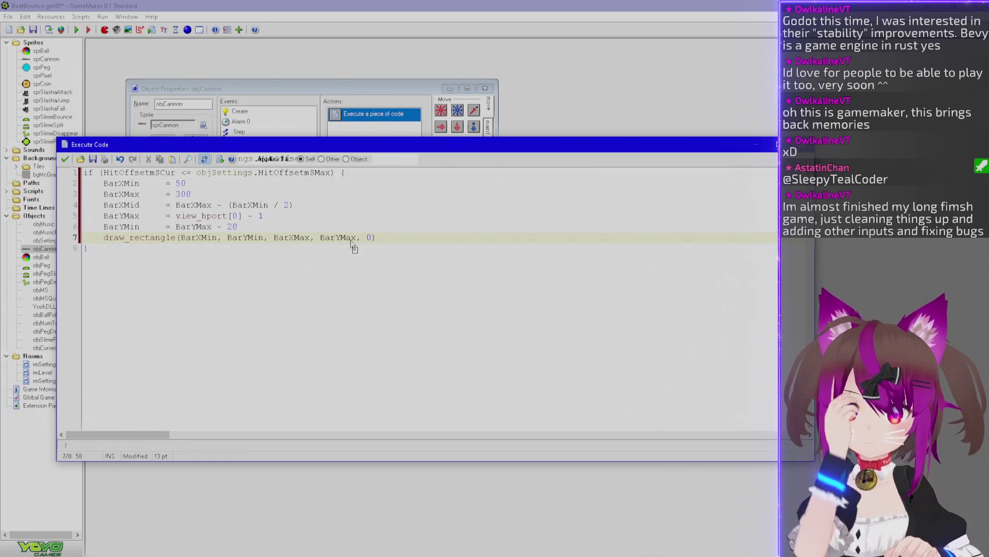
{"action": "key", "text": "Home"}
{"action": "key", "text": "Return"}
{"action": "key", "text": "Up"}
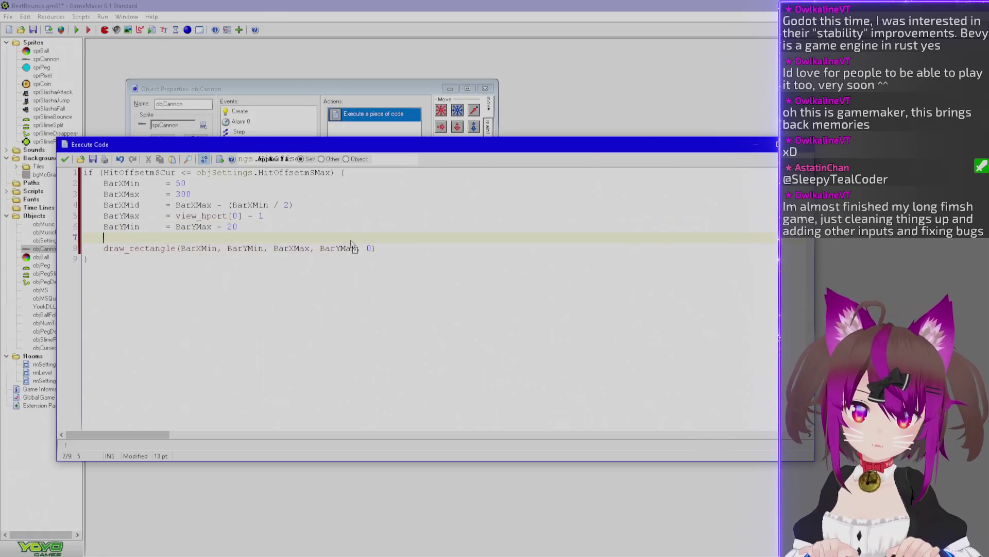
Insert draw_set_color(c_aqua) on a new line above the draw_rectangle call
{"action": "left_click", "coordinate": [176, 248]}
{"action": "key", "text": "BackSpace"}
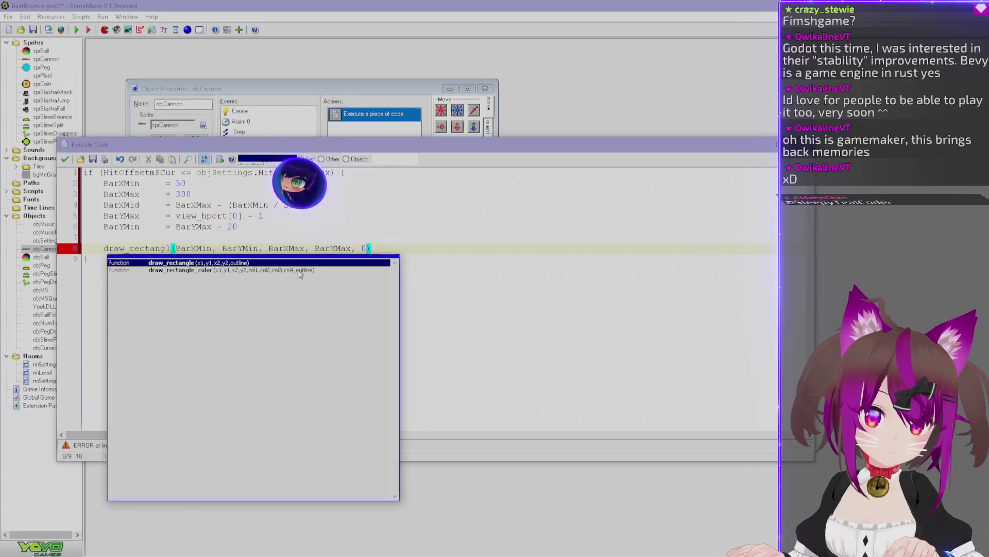
{"action": "key", "text": "Return"}
{"action": "key", "text": "Home"}
{"action": "key", "text": "Return"}
{"action": "key", "text": "Up"}
{"action": "type", "text": "draw_set_color("}
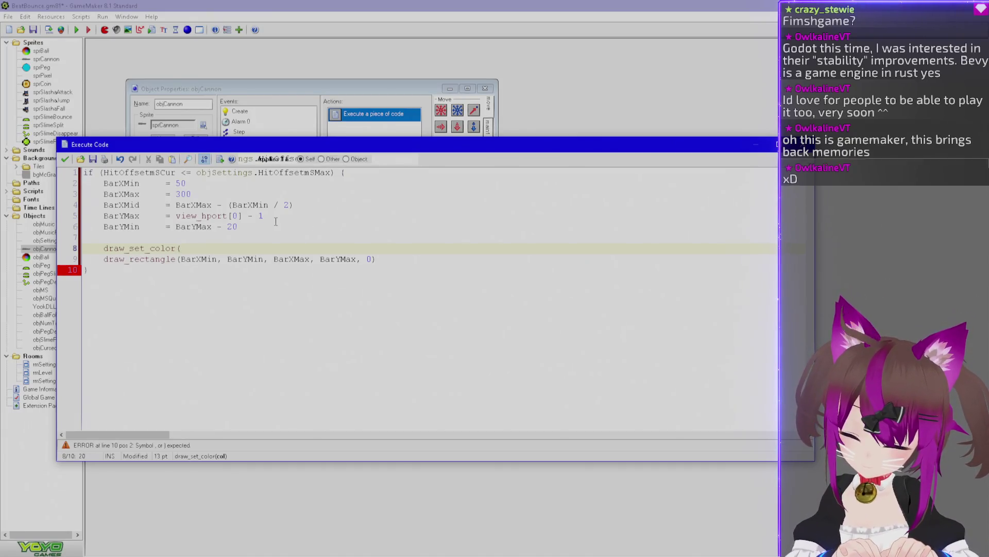
{"action": "type", "text": "c_white)"}
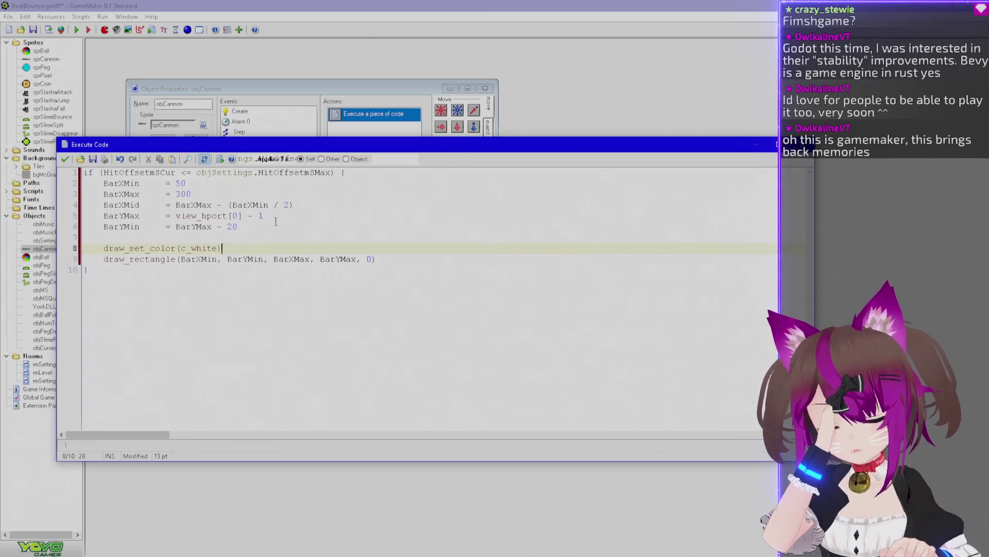
{"action": "key", "text": "Left"}
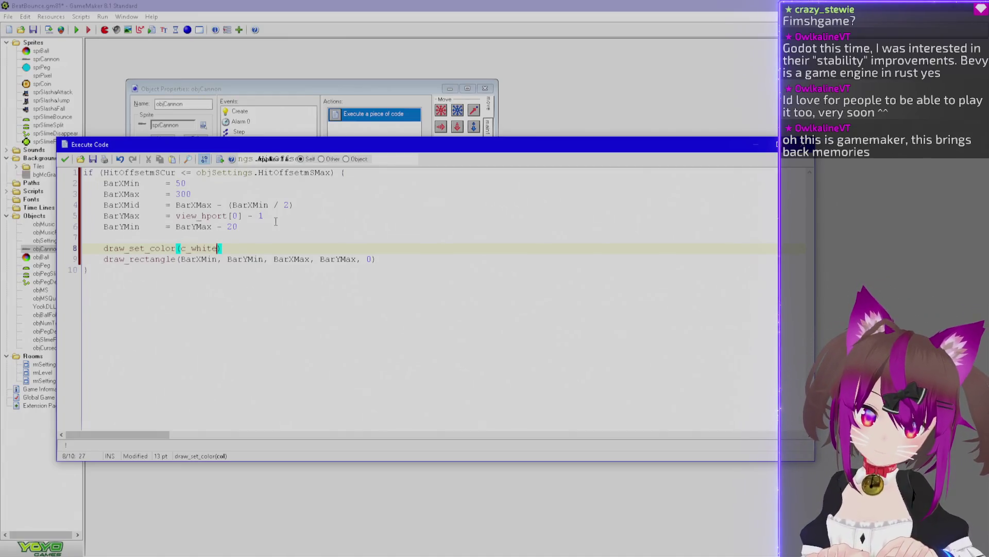
{"action": "key", "text": "BackSpace"}
{"action": "key", "text": "BackSpace"}
{"action": "key", "text": "BackSpace"}
{"action": "type", "text": "green"}
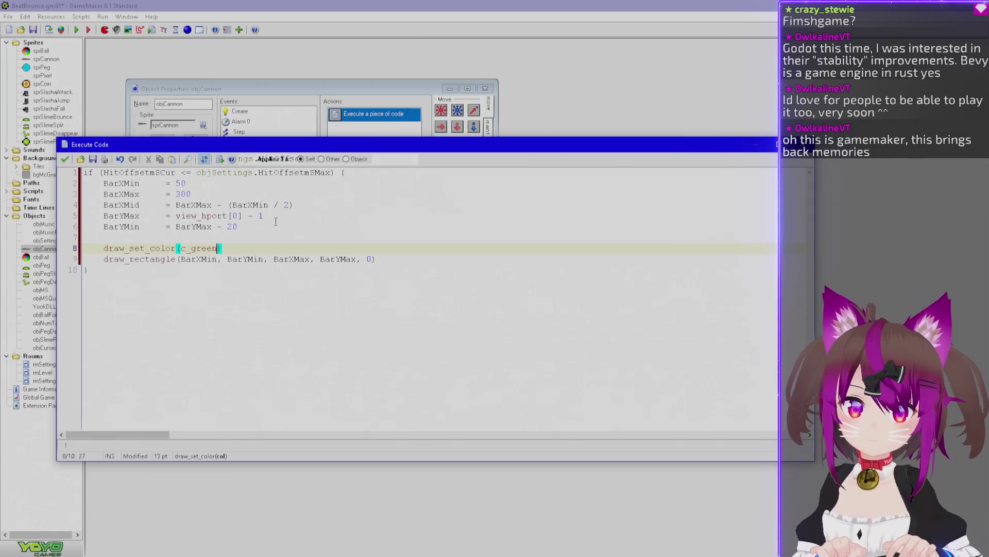
{"action": "key", "text": "BackSpace"}
{"action": "key", "text": "BackSpace"}
{"action": "key", "text": "BackSpace"}
{"action": "type", "text": "aqua"}
Add draw_set_color(c_red) on a new line after the rectangle call
{"action": "key", "text": "Down"}
{"action": "key", "text": "End"}
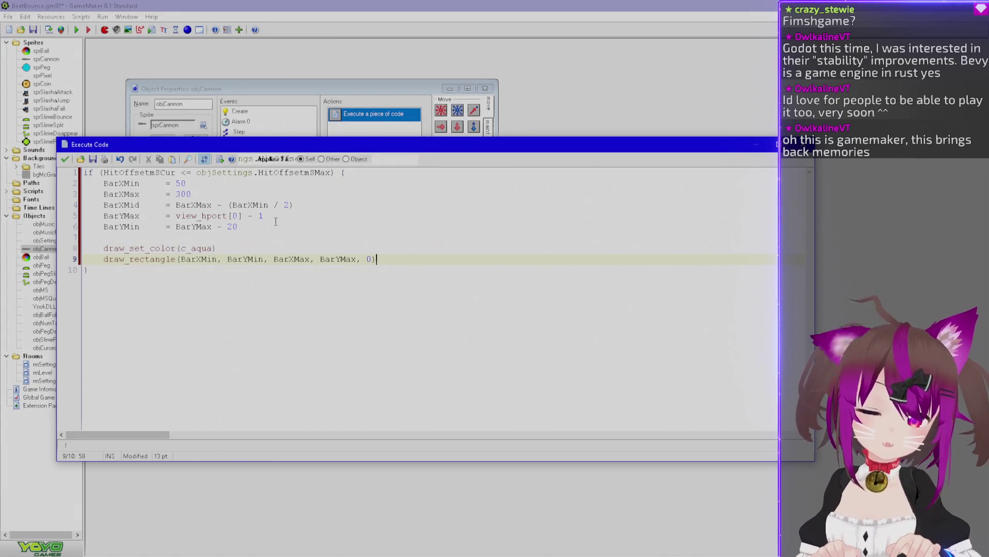
{"action": "key", "text": "Return"}
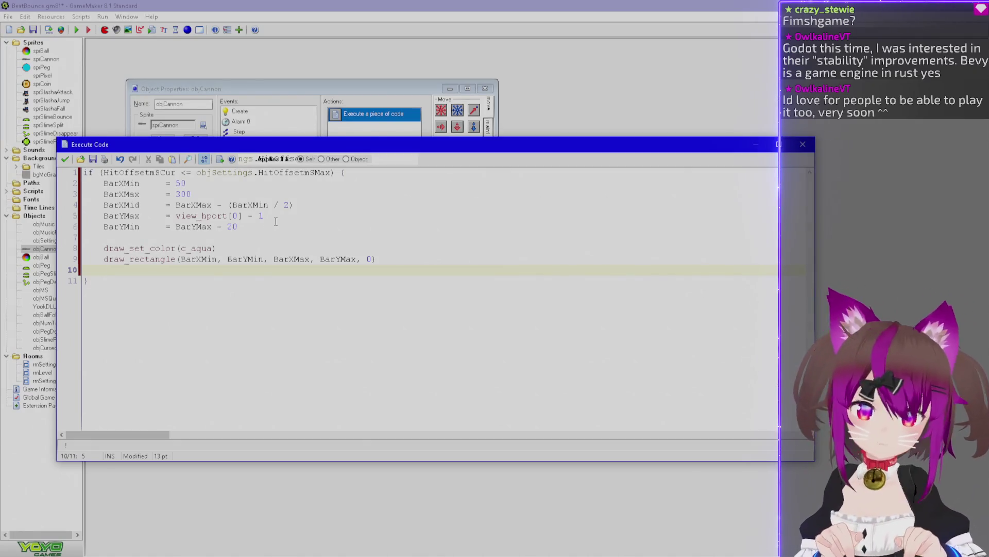
{"action": "type", "text": "draw_"}
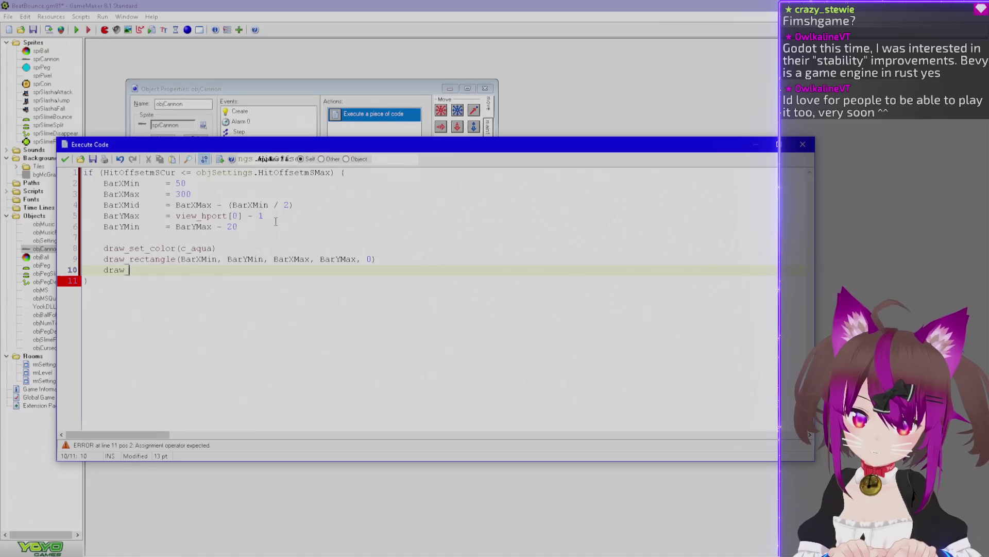
{"action": "type", "text": "set_color(c_gre"}
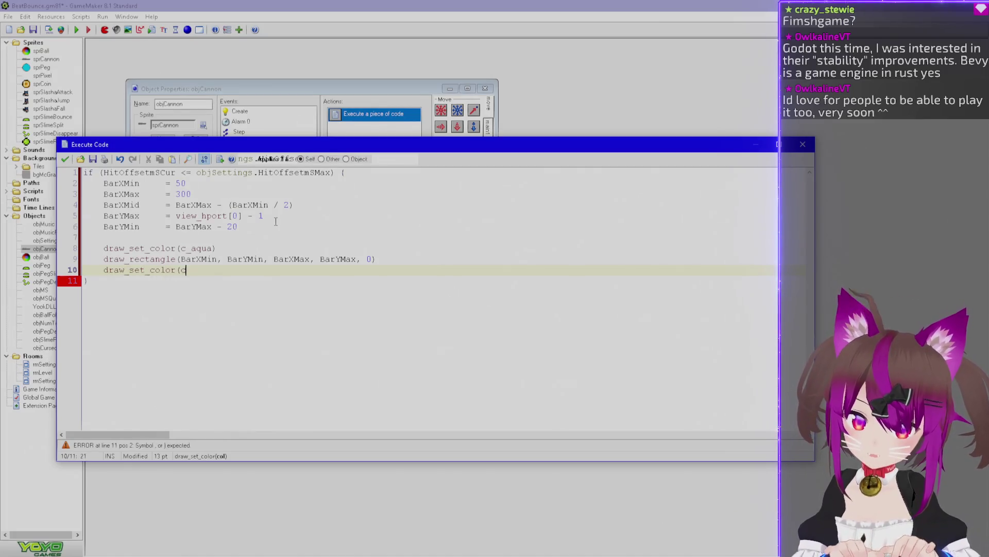
{"action": "key", "text": "BackSpace"}
{"action": "key", "text": "BackSpace"}
{"action": "key", "text": "BackSpace"}
{"action": "type", "text": "red)"}
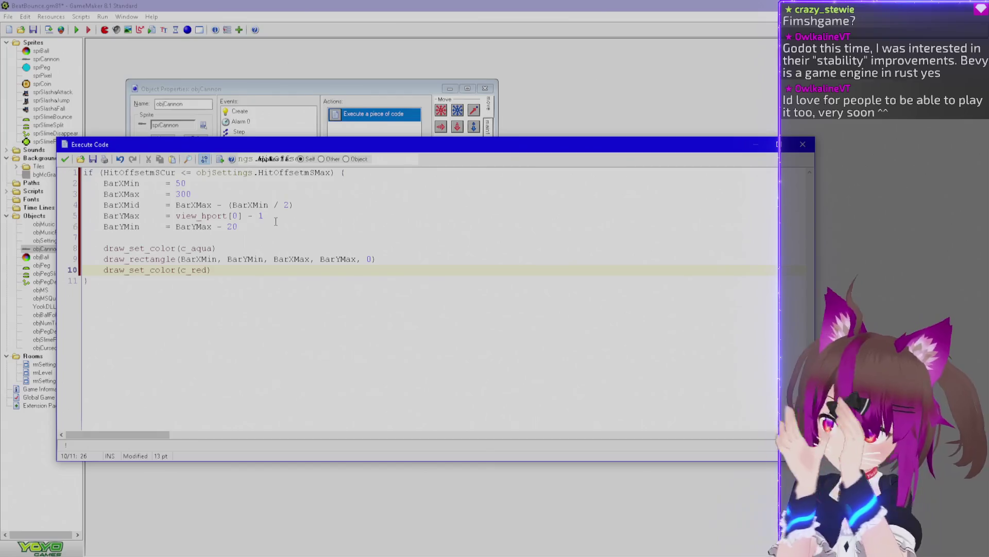
{"action": "double_click", "coordinate": [141, 172]}
Remove abs() from HitOffsetBeatsCur in the press <Space> code, leaving BeatCur - round(BeatCur)
{"action": "left_click", "coordinate": [65, 159]}
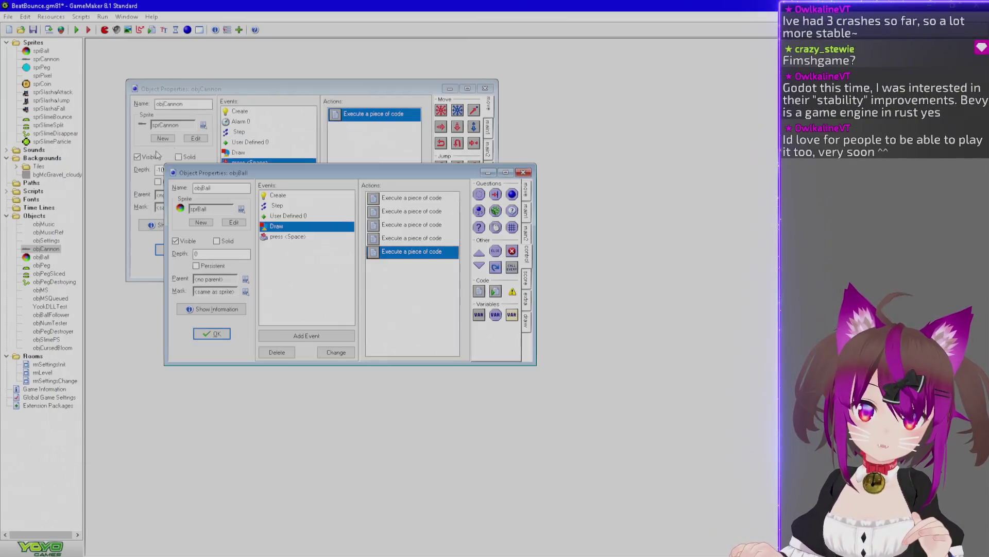
{"action": "left_click", "coordinate": [289, 236]}
{"action": "double_click", "coordinate": [402, 198]}
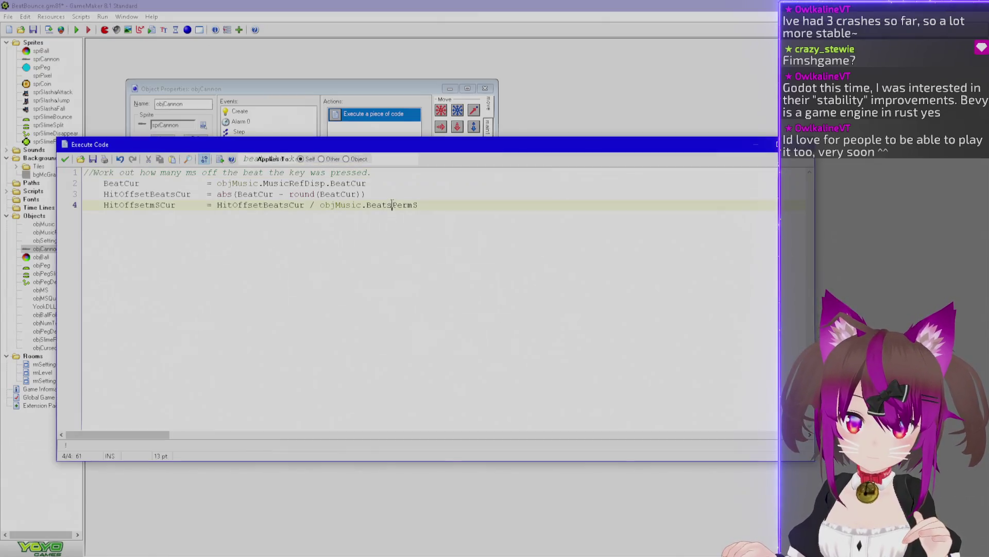
{"action": "left_click", "coordinate": [268, 192]}
{"action": "double_click", "coordinate": [224, 194]}
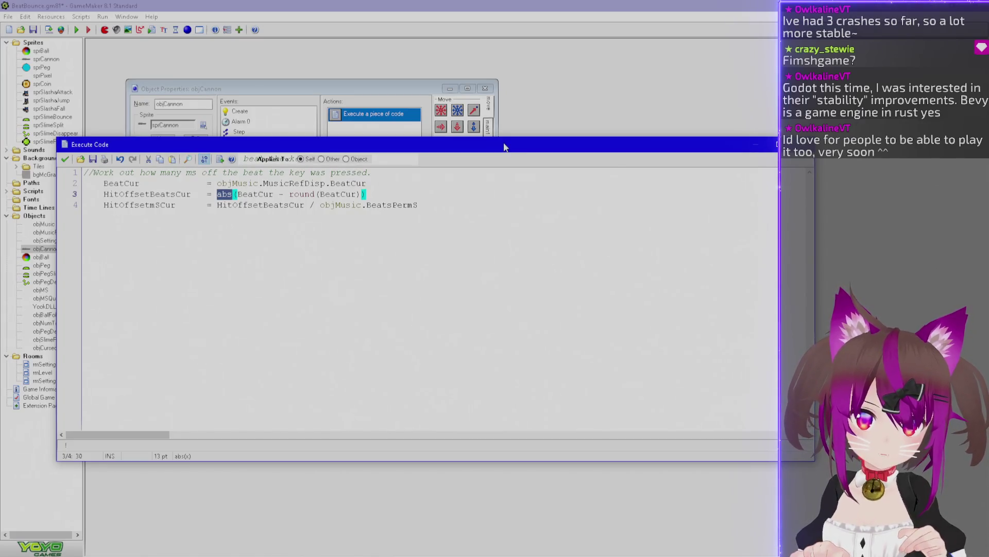
{"action": "key", "text": "Delete"}
{"action": "key", "text": "Delete"}
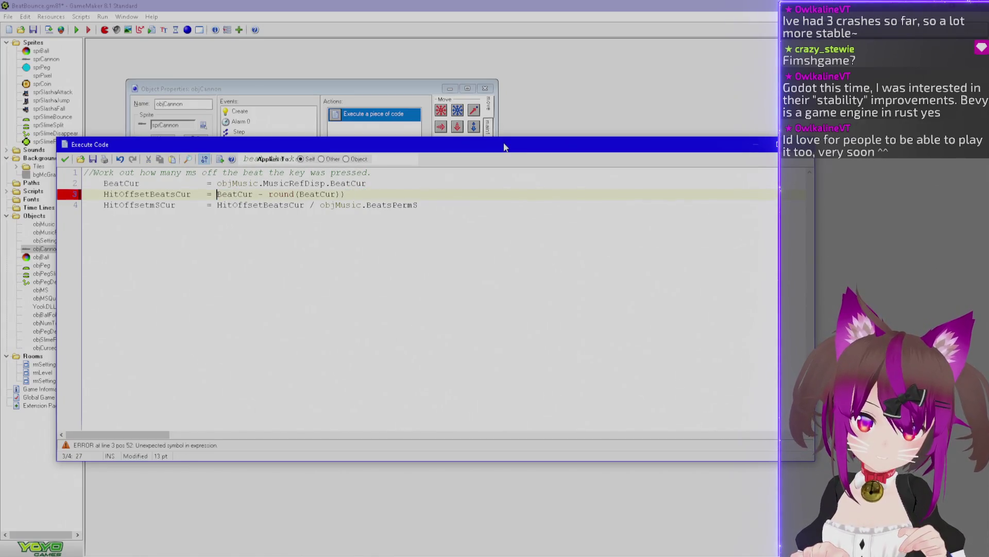
{"action": "key", "text": "BackSpace"}
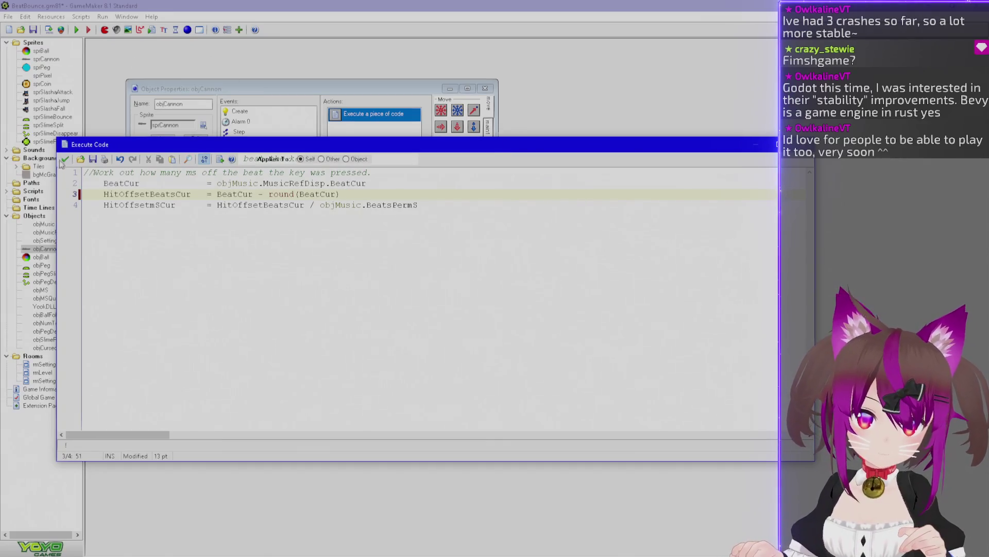
{"action": "left_click", "coordinate": [65, 159]}
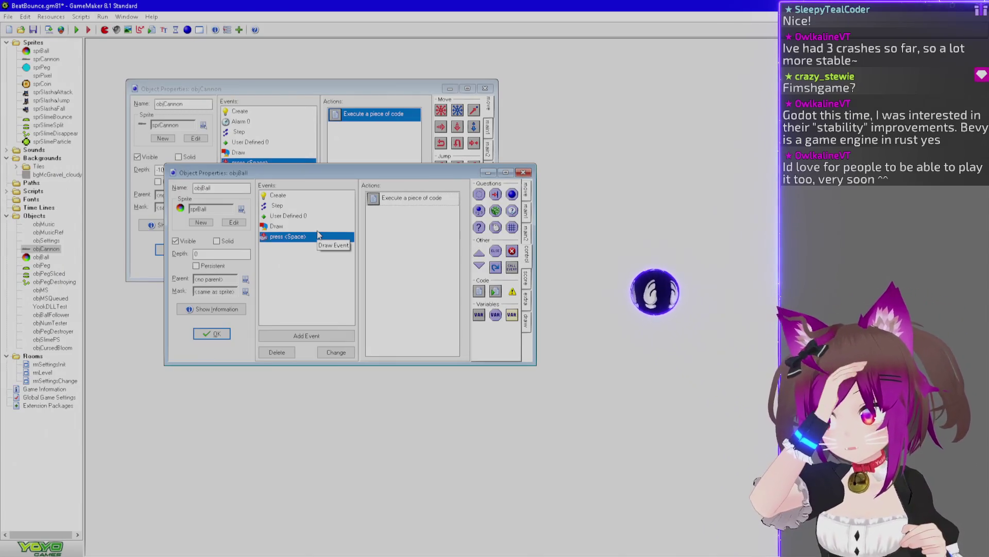
Save, then add draw_rectangle(BarXMid, BarYMin, BarXMid + (, BarYMax, 0) after the red colour line
{"action": "key", "text": "ctrl+s"}
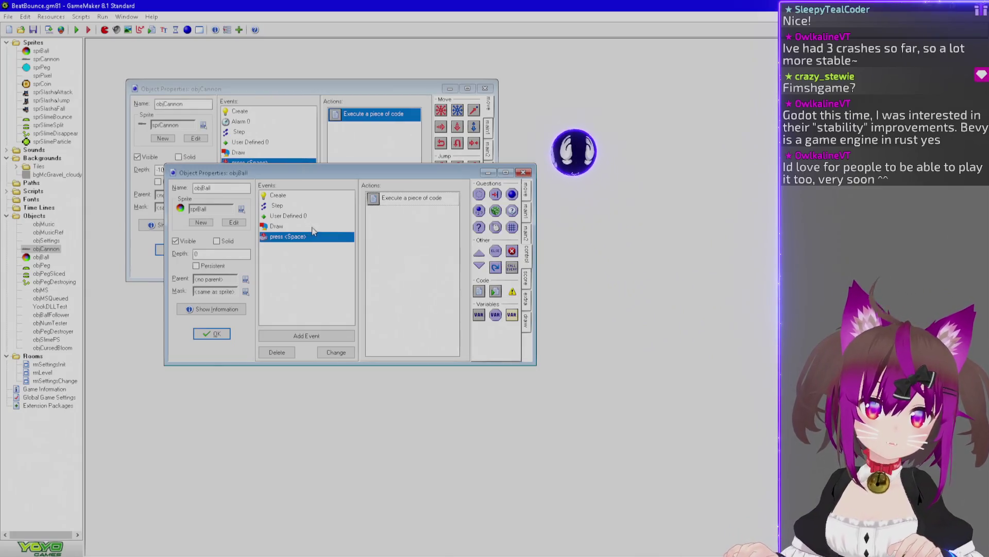
{"action": "left_click", "coordinate": [325, 228]}
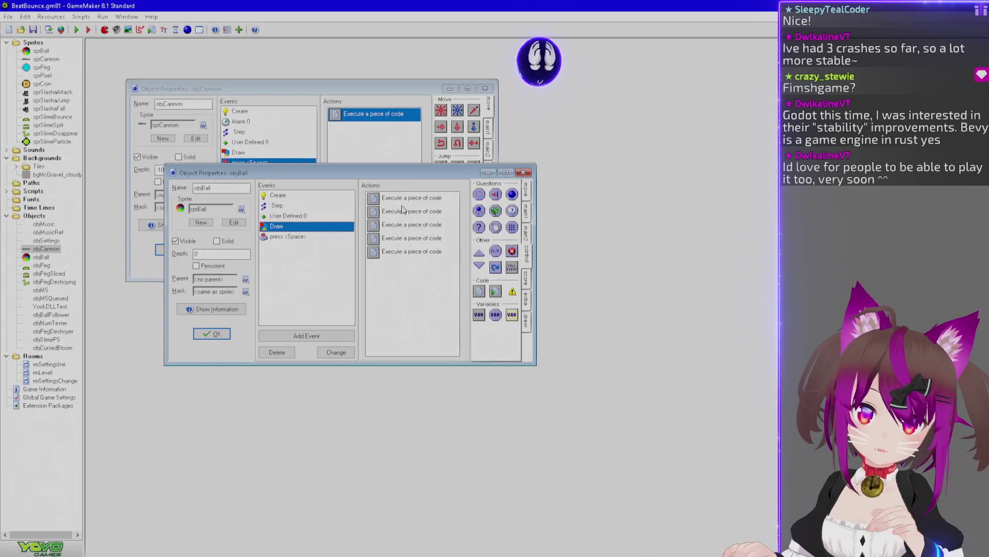
{"action": "double_click", "coordinate": [390, 260]}
{"action": "left_click", "coordinate": [316, 269]}
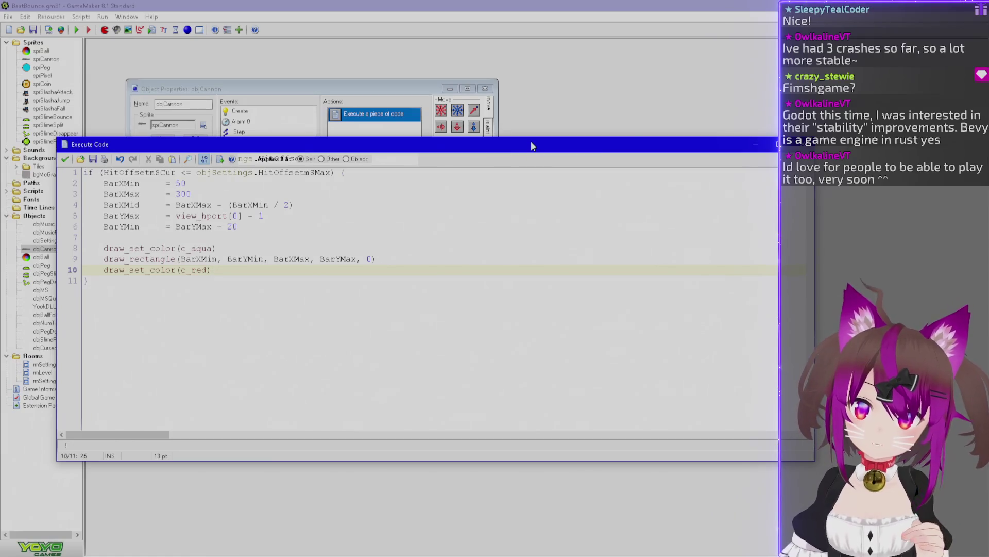
{"action": "key", "text": "Return"}
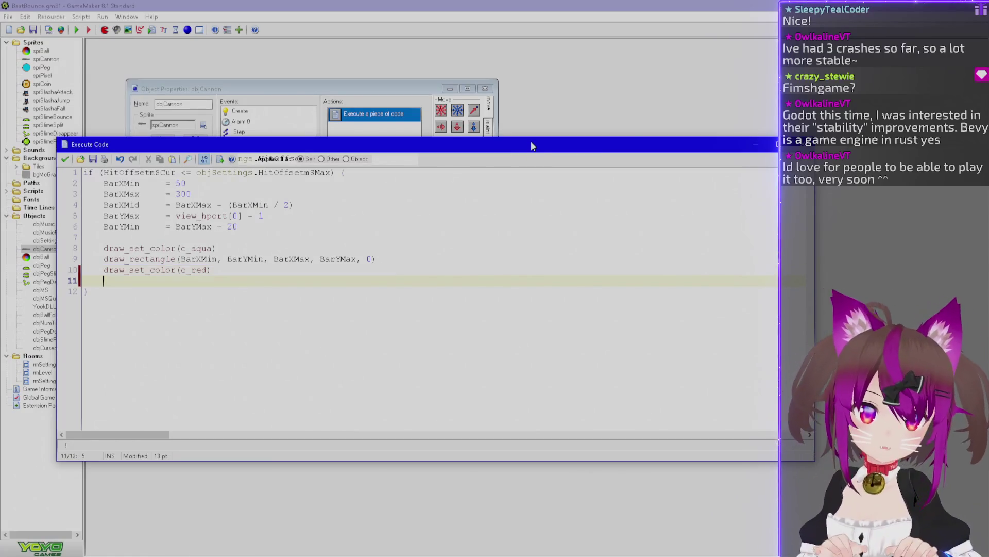
{"action": "type", "text": "draw_rect"}
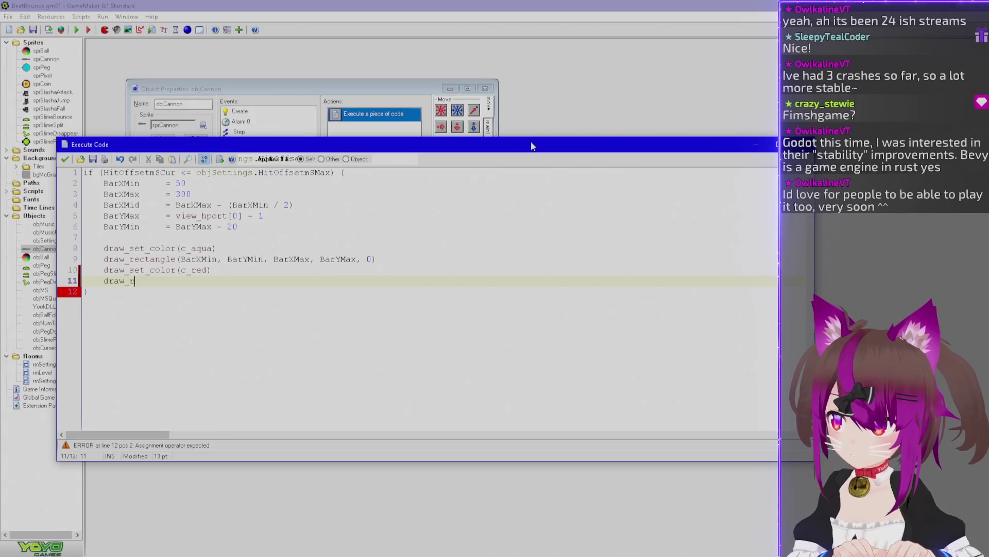
{"action": "type", "text": "angle("}
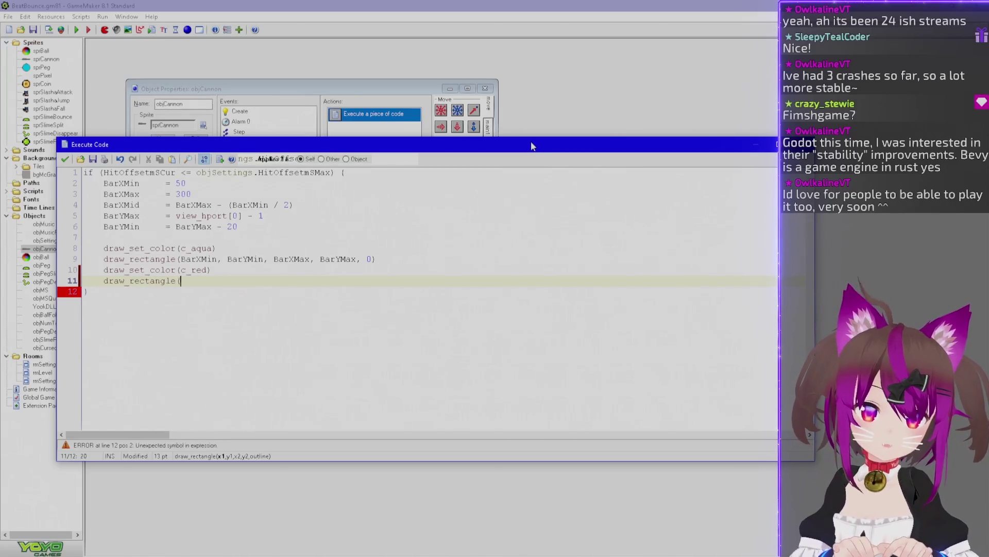
{"action": "type", "text": "Bar"}
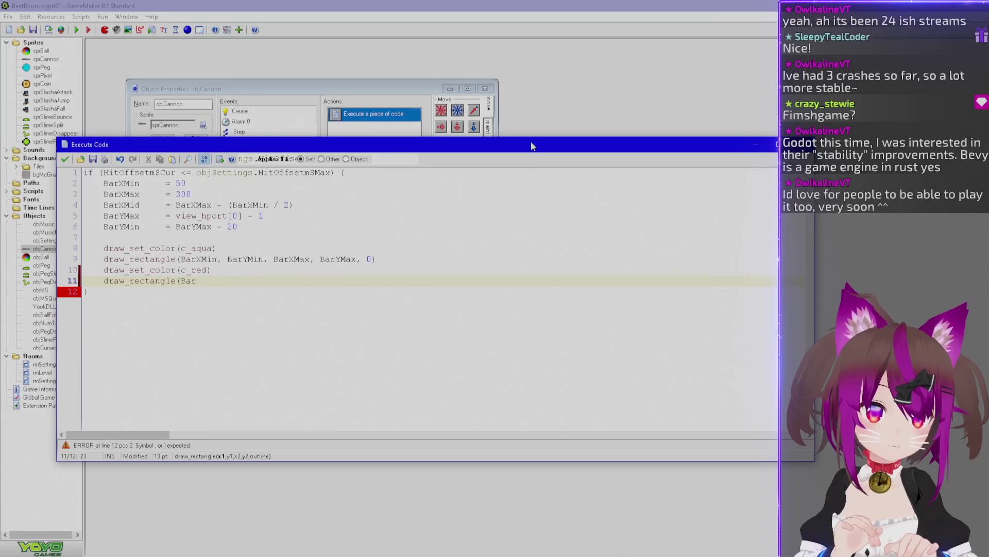
{"action": "type", "text": "X"}
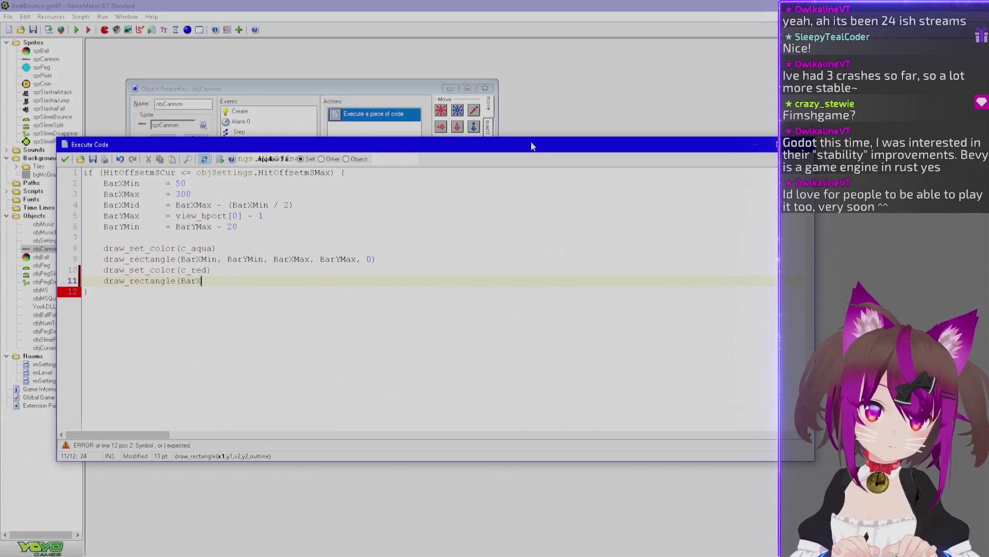
{"action": "type", "text": "Mid, Bar"}
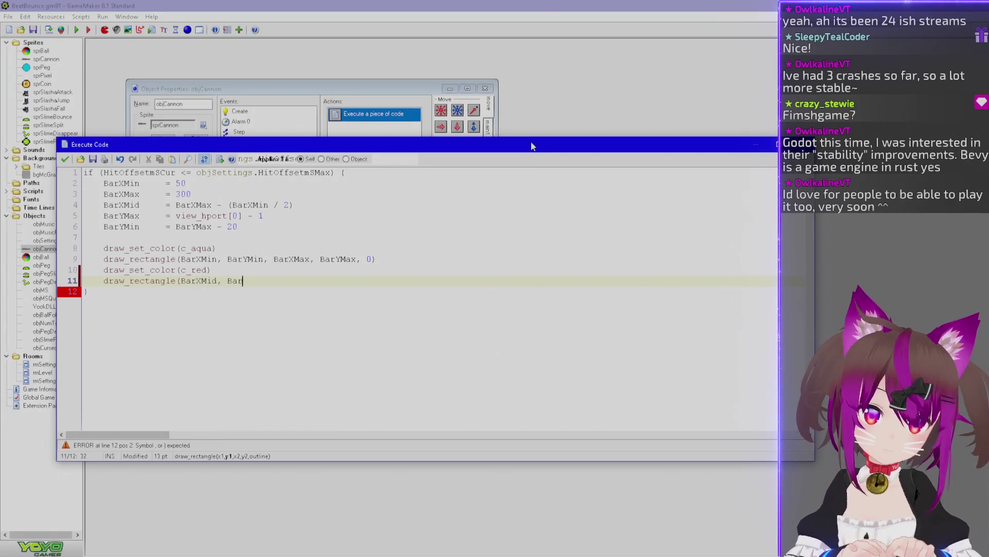
{"action": "type", "text": "YMin,"}
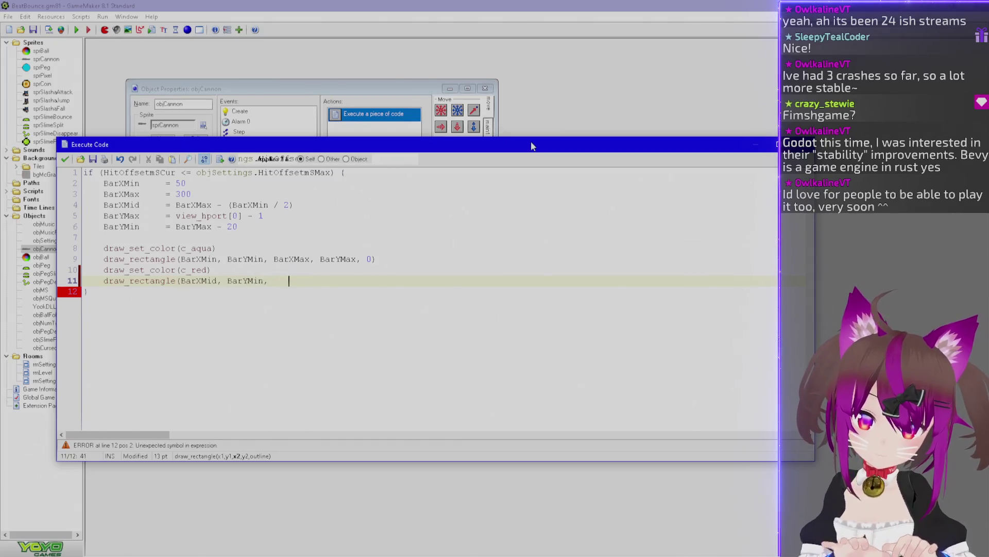
{"action": "type", "text": "BarXMax, BarYMax, -"}
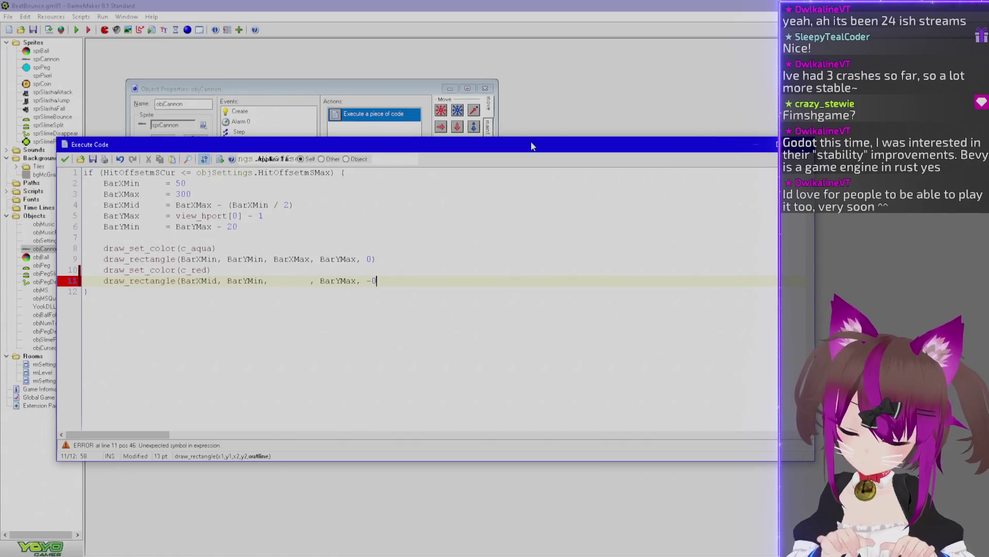
{"action": "type", "text": "0)"}
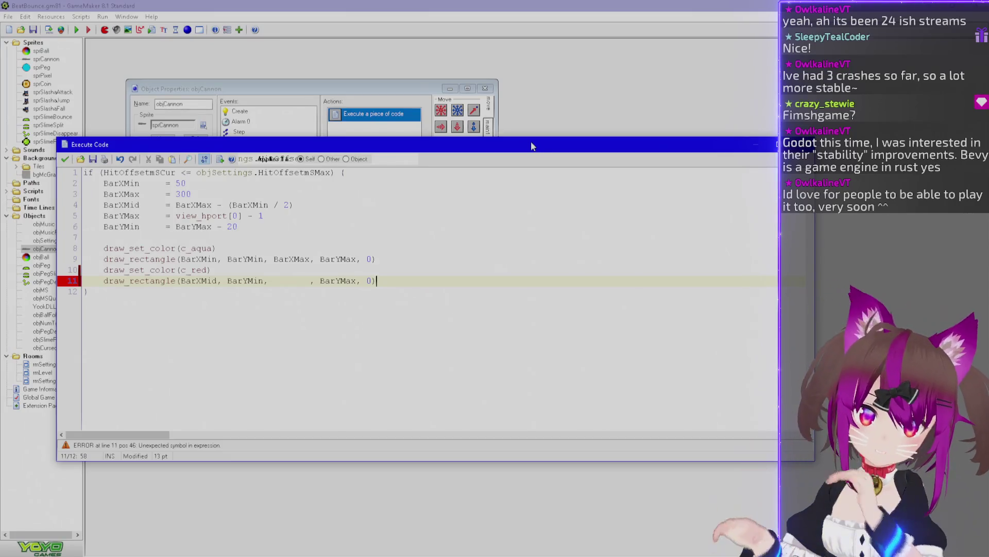
{"action": "double_click", "coordinate": [199, 280]}
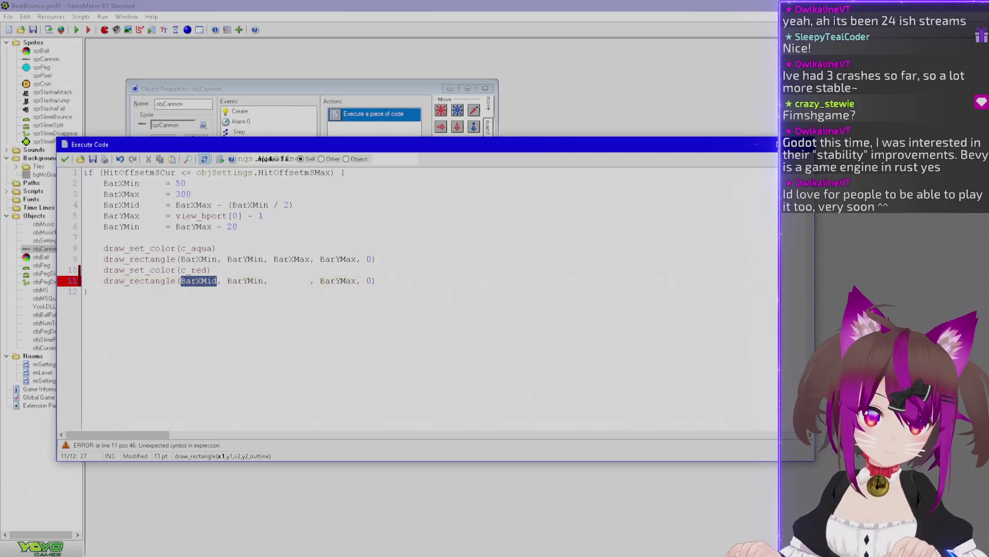
{"action": "left_click", "coordinate": [269, 281]}
{"action": "type", "text": "BarXMid + "}
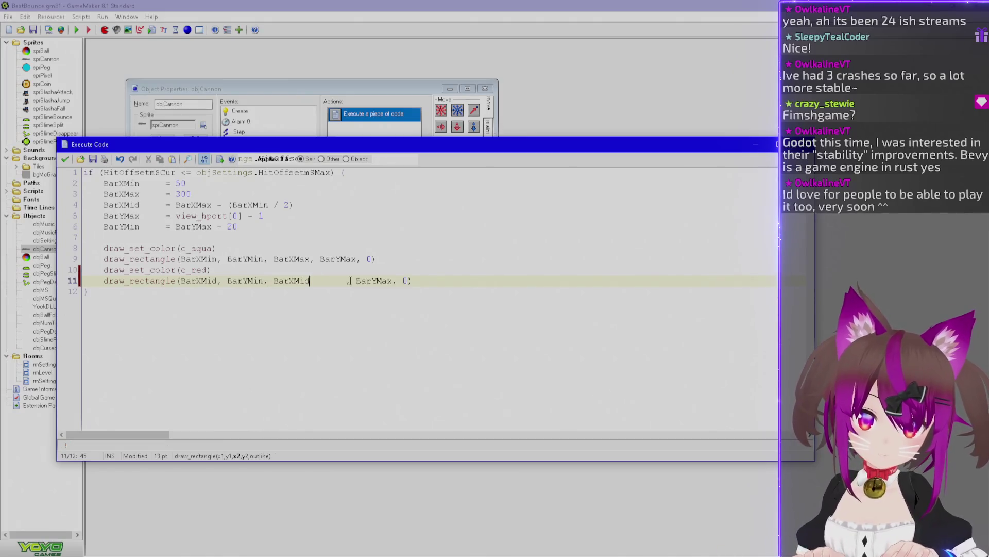
{"action": "type", "text": "("}
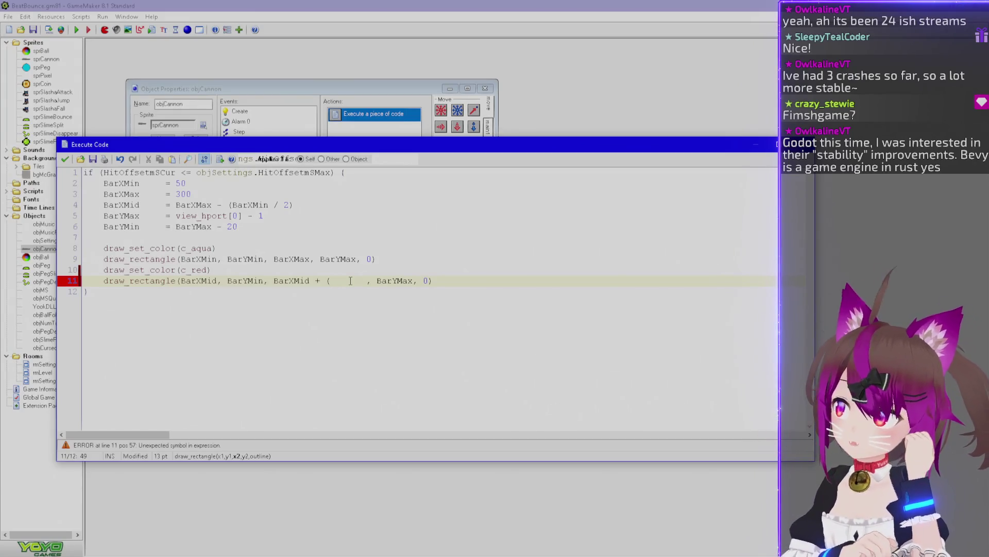
Reopen the Draw code and insert blank lines after the red colour line
{"action": "left_click", "coordinate": [65, 158]}
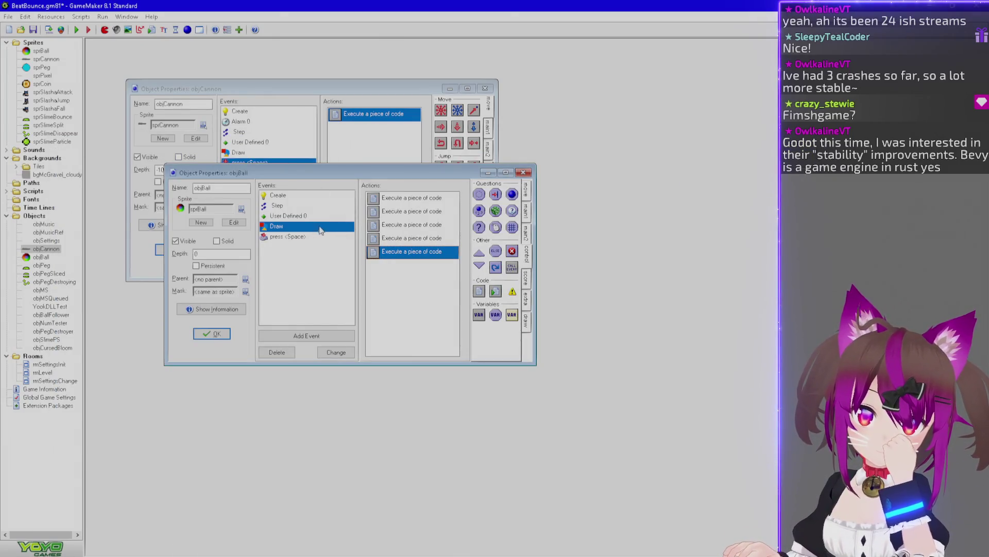
{"action": "double_click", "coordinate": [397, 253]}
{"action": "mouse_move", "coordinate": [258, 173]}
{"action": "left_mouse_down"}
{"action": "mouse_move", "coordinate": [336, 172]}
{"action": "mouse_move", "coordinate": [196, 173]}
{"action": "mouse_move", "coordinate": [332, 172]}
{"action": "left_mouse_up"}
{"action": "key", "text": "ctrl+Left"}
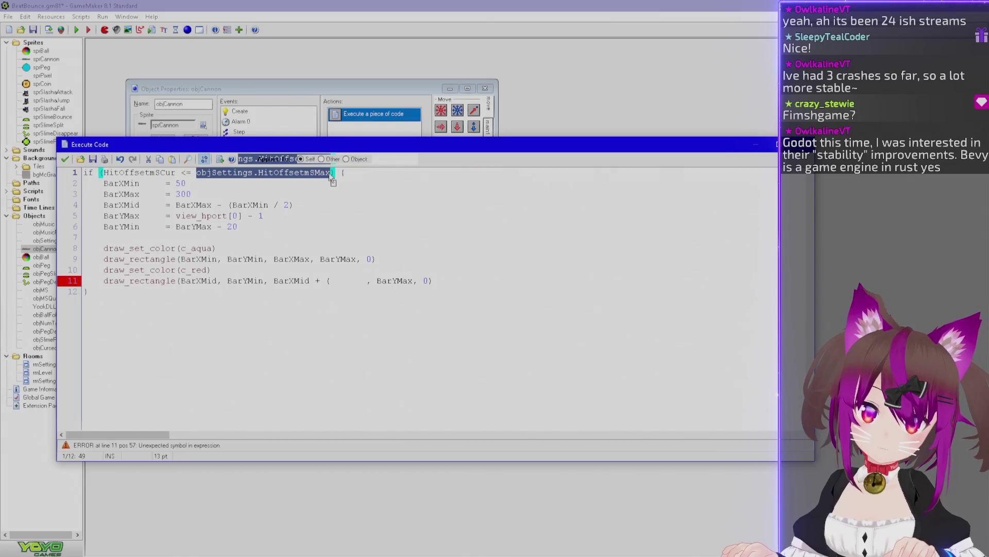
{"action": "left_click", "coordinate": [253, 271]}
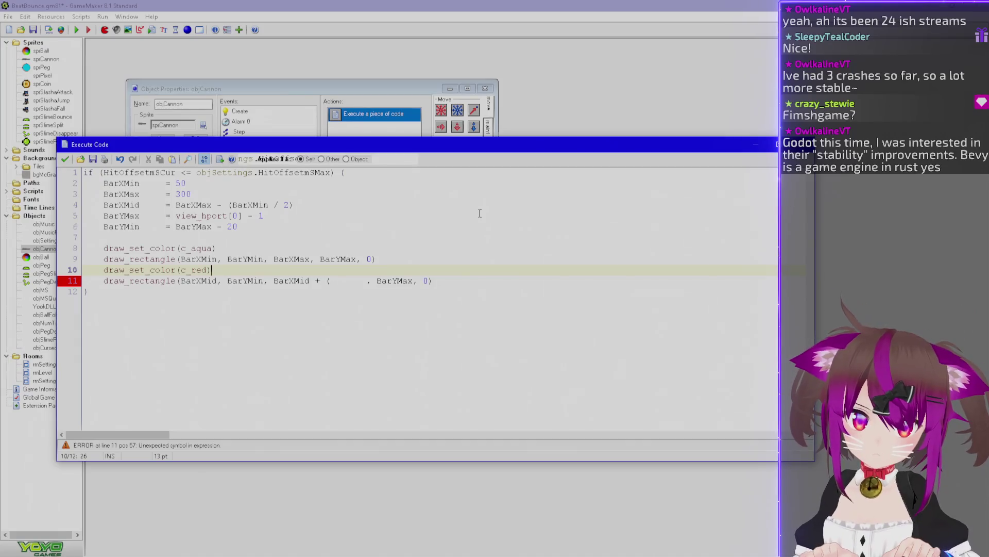
{"action": "key", "text": "Return"}
{"action": "key", "text": "Return"}
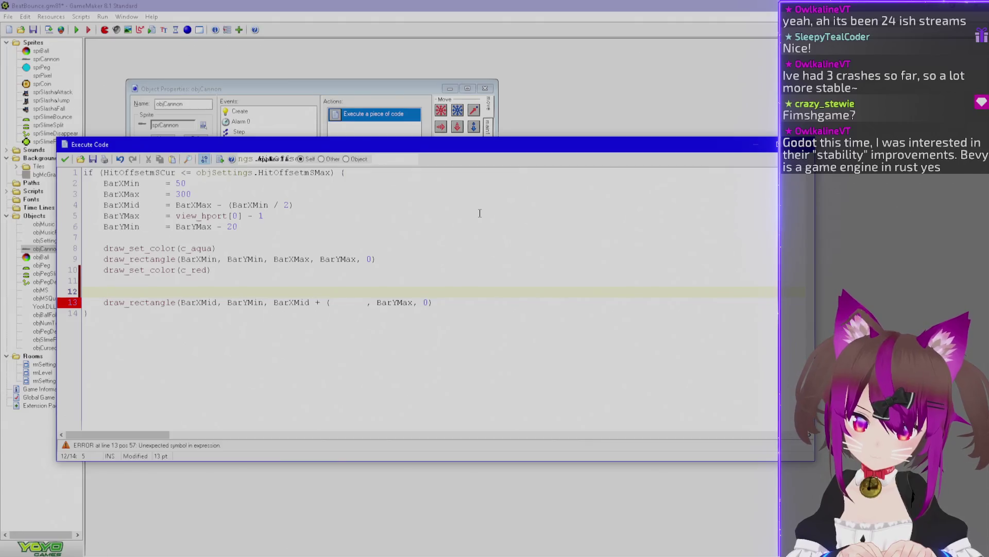
Start a BarXHit line dividing HitOffsetmSCur by objSettings.HitOffsetmSMax
{"action": "type", "text": "Bar"}
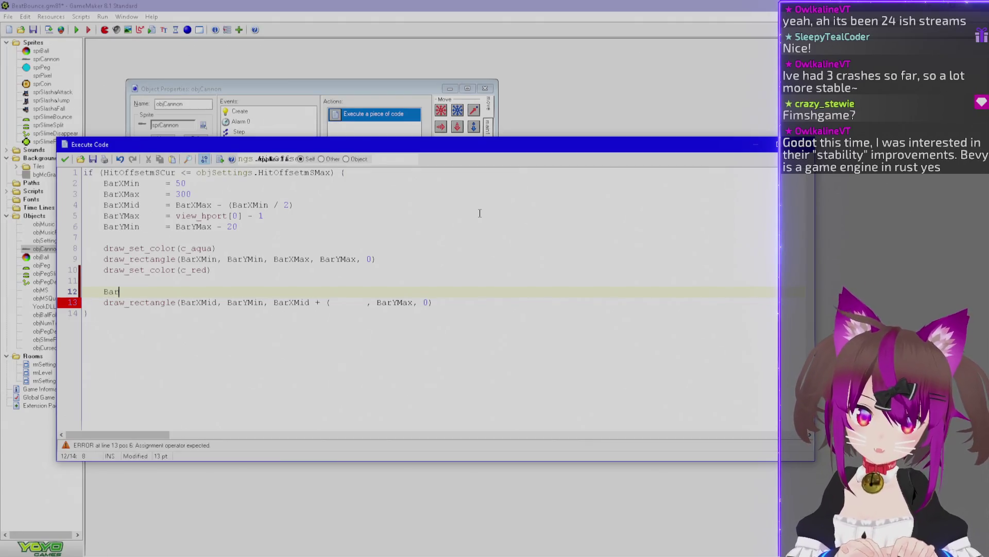
{"action": "type", "text": "X"}
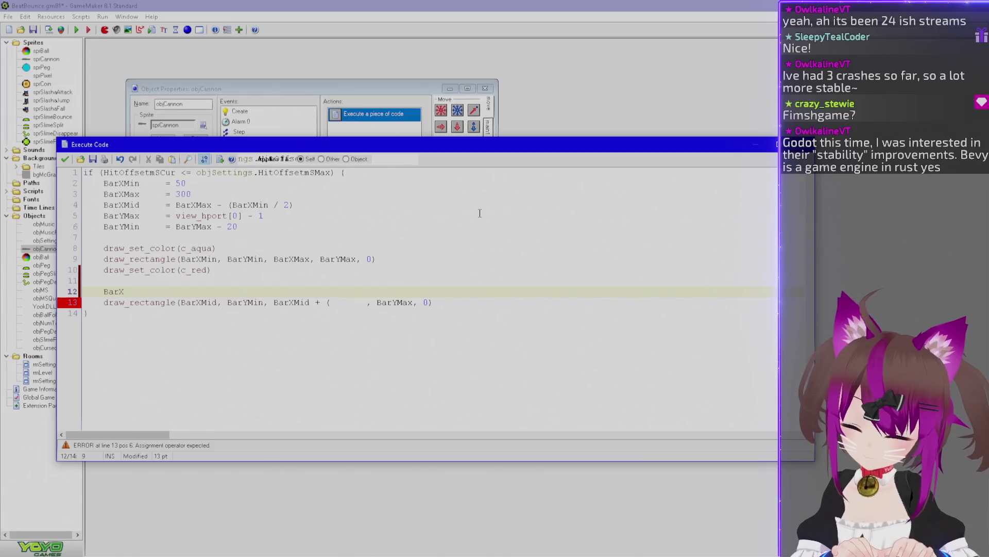
{"action": "type", "text": "Hit     "}
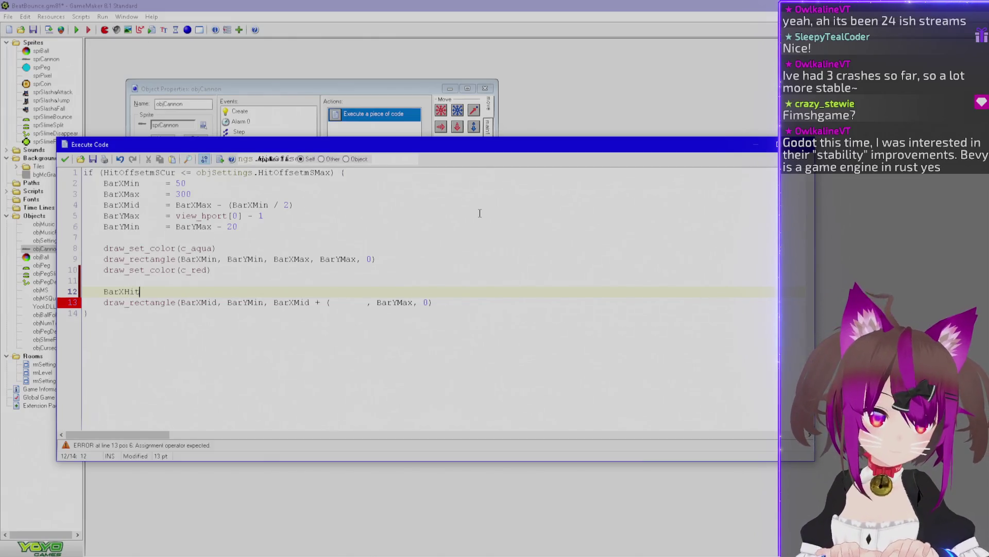
{"action": "type", "text": "="}
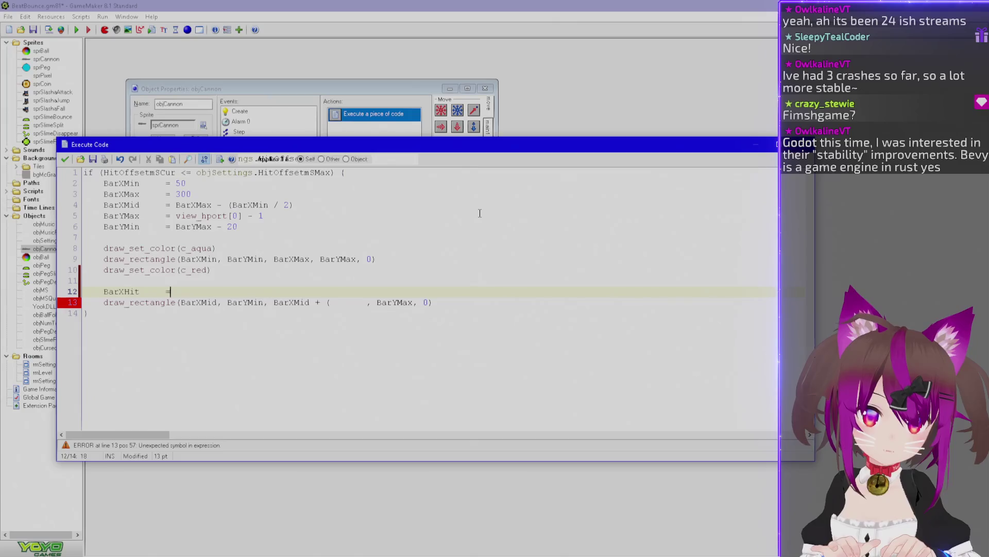
{"action": "type", "text": "objSettings.HitOffsetmSMax"}
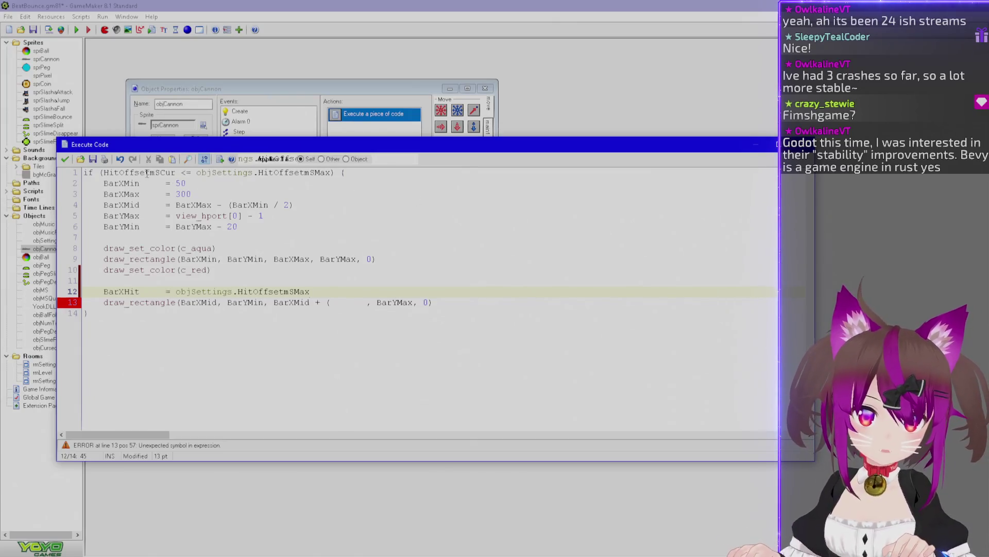
{"action": "double_click", "coordinate": [139, 172]}
{"action": "key", "text": "ctrl+c"}
{"action": "left_click", "coordinate": [175, 291]}
{"action": "key", "text": "ctrl+v"}
{"action": "type", "text": "/ "}
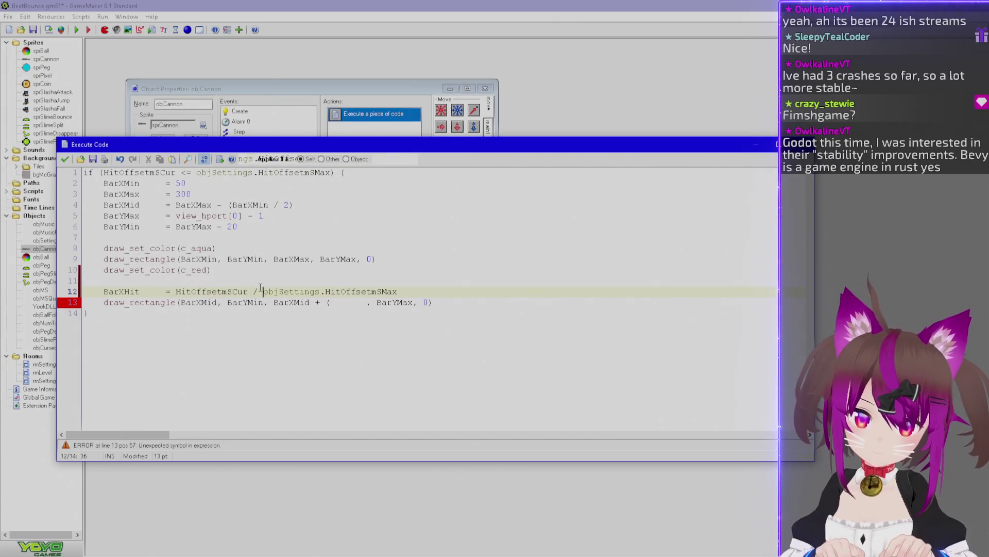
{"action": "type", "text": ")"}
{"action": "key", "text": "ctrl+Left"}
{"action": "key", "text": "ctrl+Left"}
{"action": "type", "text": "("}
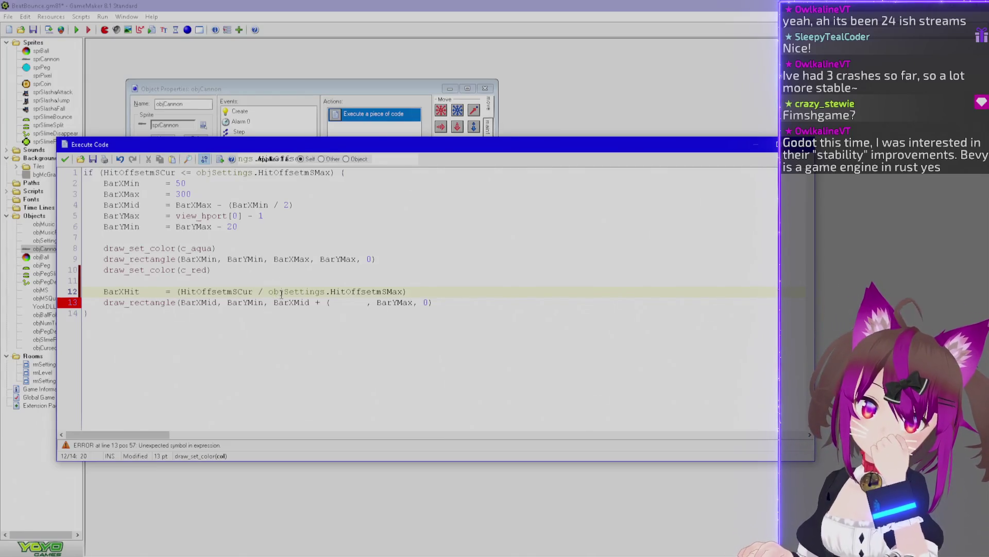
Parenthesize the offset ratio, halve it with / 2, and multiply by (BarXMax
{"action": "double_click", "coordinate": [144, 172]}
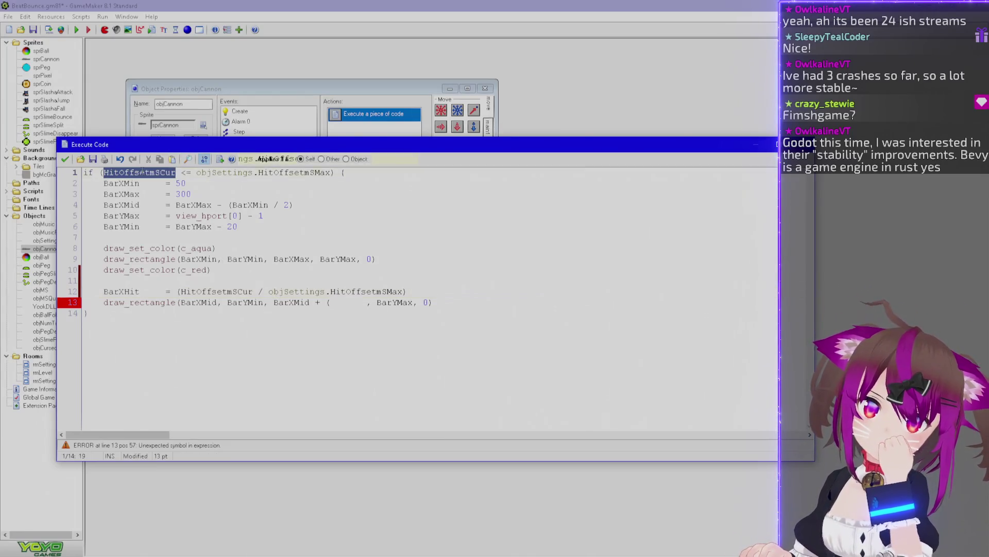
{"action": "left_click_drag", "start_coordinate": [333, 172], "coordinate": [200, 174]}
{"action": "left_click_drag", "start_coordinate": [101, 172], "coordinate": [332, 166]}
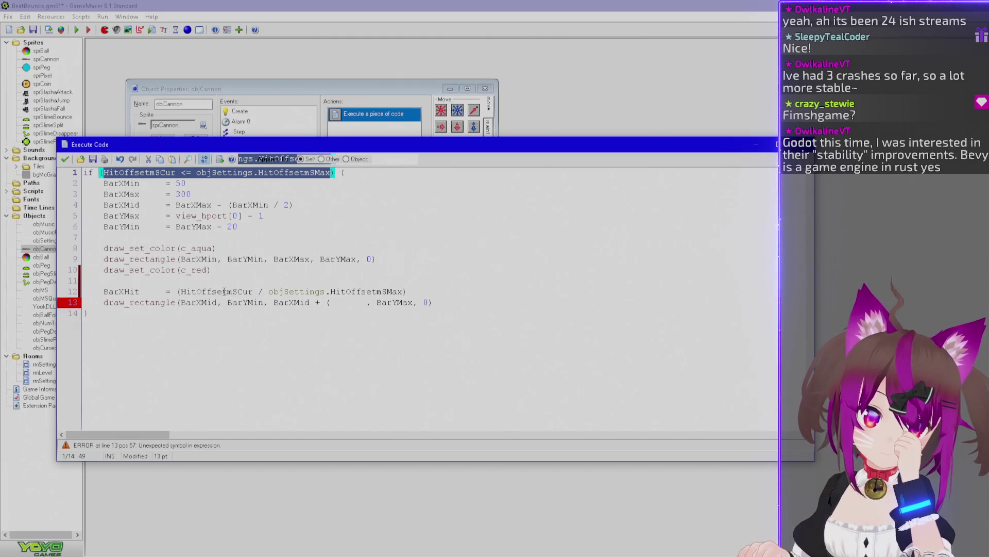
{"action": "double_click", "coordinate": [293, 291]}
{"action": "double_click", "coordinate": [229, 291]}
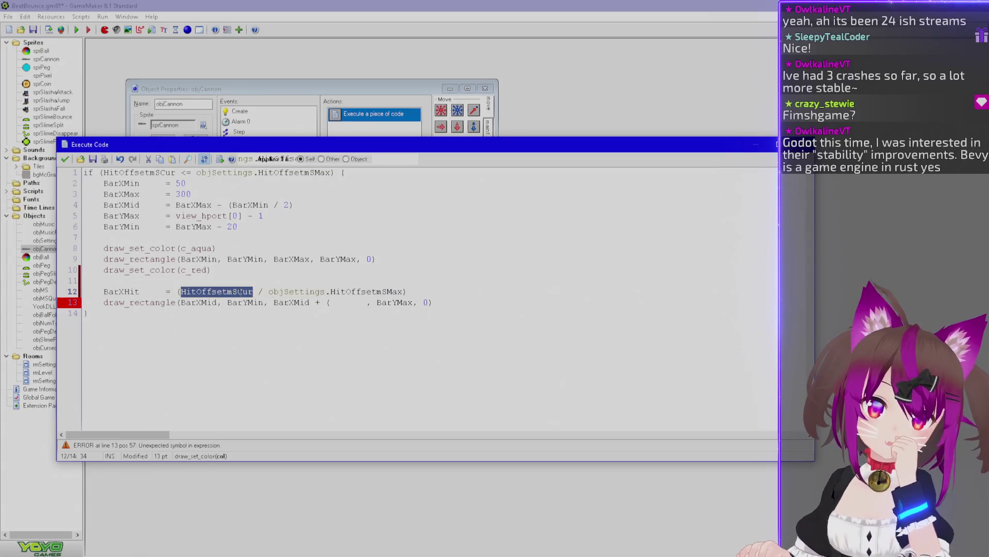
{"action": "left_click_drag", "start_coordinate": [404, 291], "coordinate": [181, 293]}
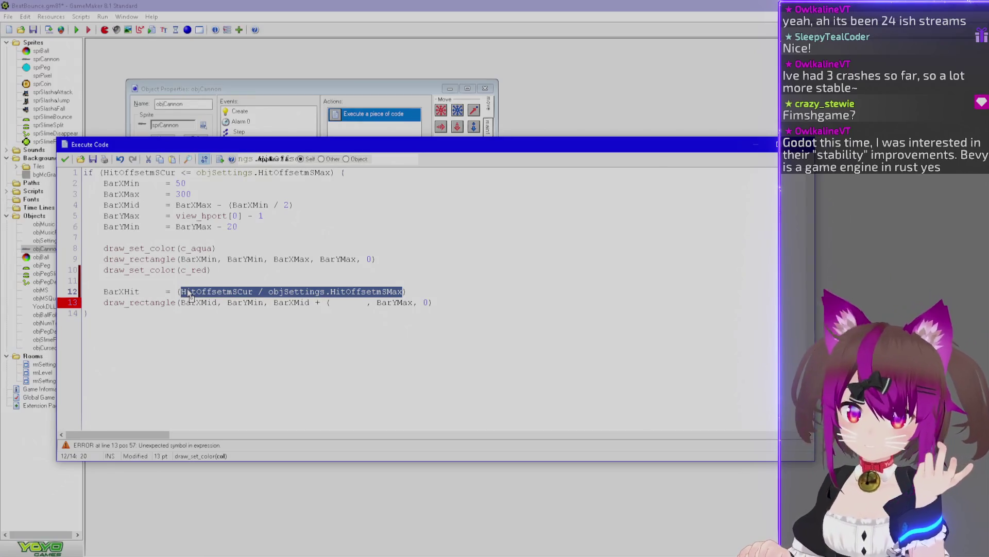
{"action": "key", "text": "ctrl+z"}
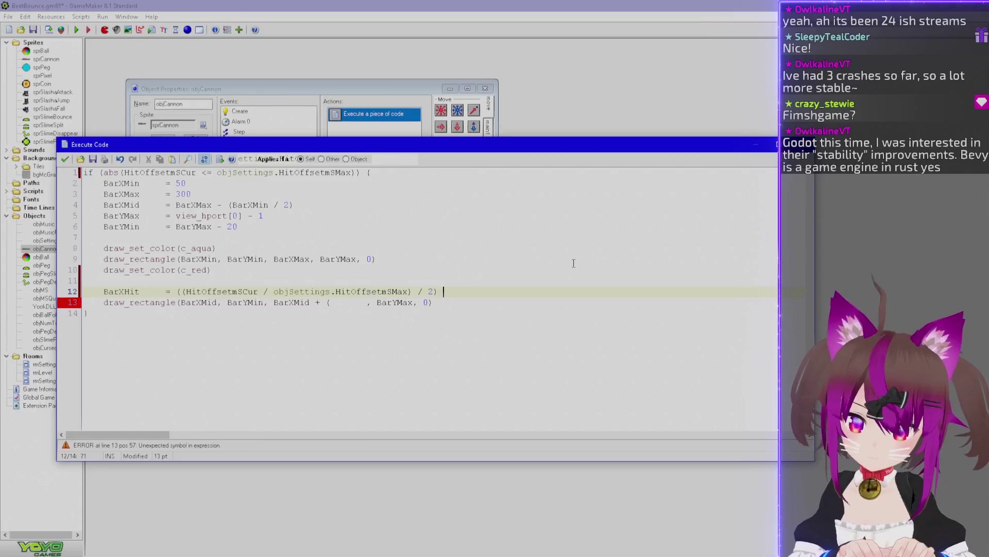
{"action": "type", "text": "* (BarXMax"}
{"action": "key", "text": "ctrl+Left"}
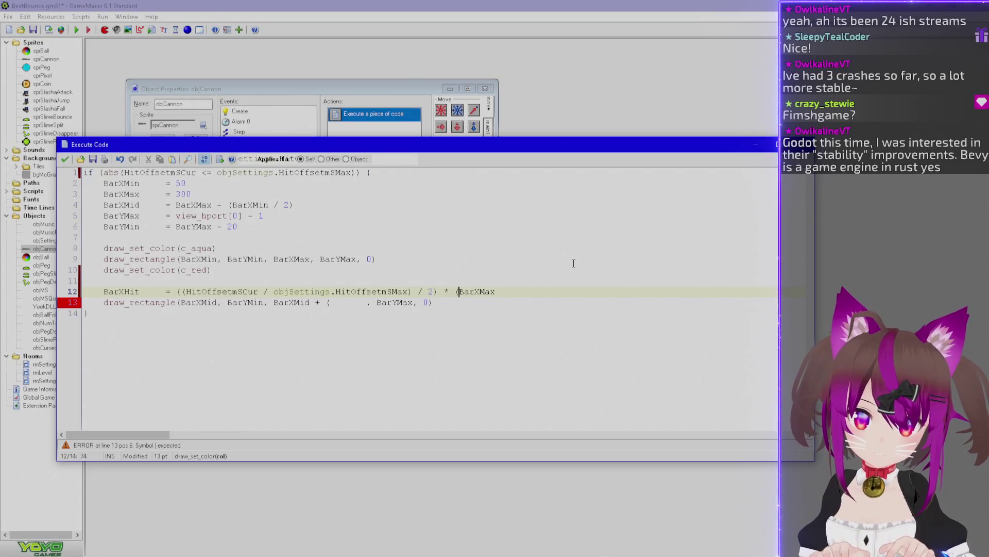
Drop the stray BarXMin + term and open a new line above BarXHit
{"action": "type", "text": "BarXMin + BarXM"}
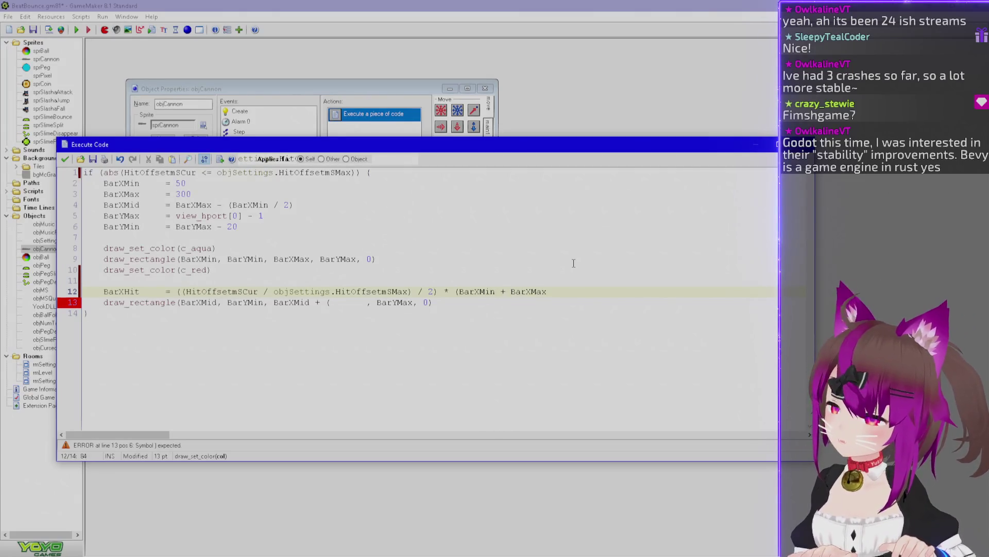
{"action": "key", "text": "ctrl+shift+Left"}
{"action": "key", "text": "ctrl+shift+Left"}
{"action": "key", "text": "BackSpace"}
{"action": "key", "text": "End"}
{"action": "key", "text": "Home"}
{"action": "key", "text": "Up"}
{"action": "key", "text": "Up"}
{"action": "key", "text": "Up"}
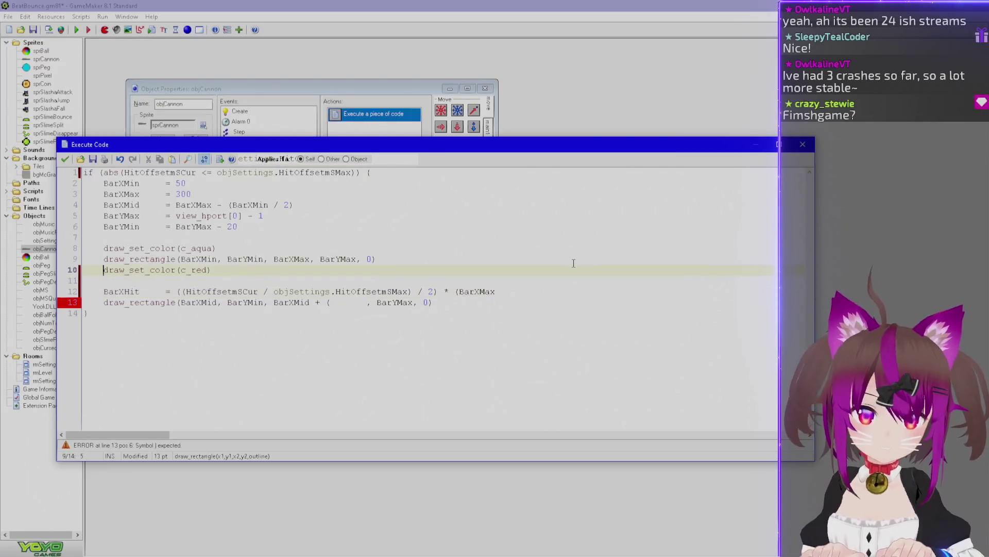
{"action": "key", "text": "Down"}
{"action": "key", "text": "Down"}
{"action": "key", "text": "Down"}
{"action": "key", "text": "Down"}
{"action": "key", "text": "Return"}
Add BarXWidth = BarXMax - BarXMin and multiply the offset ratio by BarXWidth * 0.5
{"action": "type", "text": "BarXMidth = BarXMax - B"}
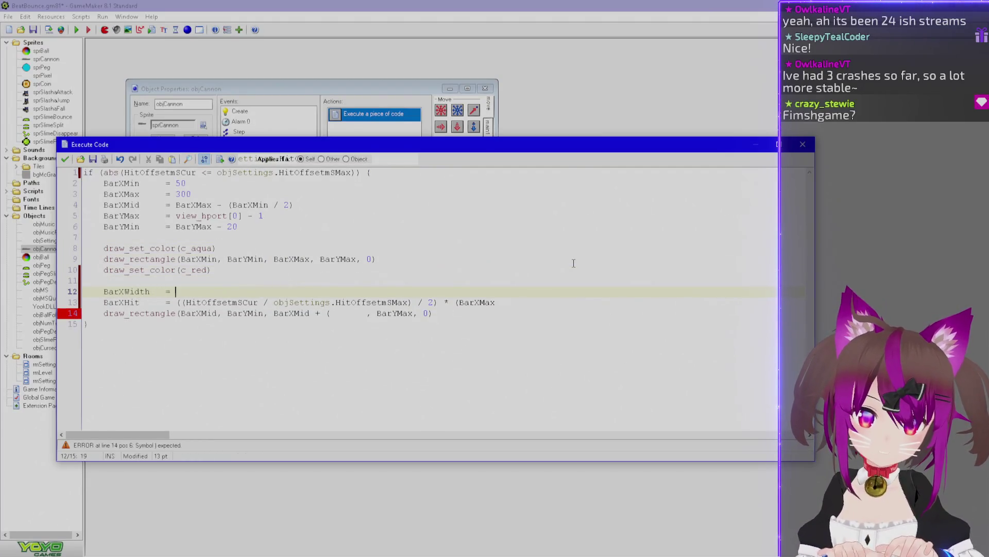
{"action": "type", "text": "arXMin"}
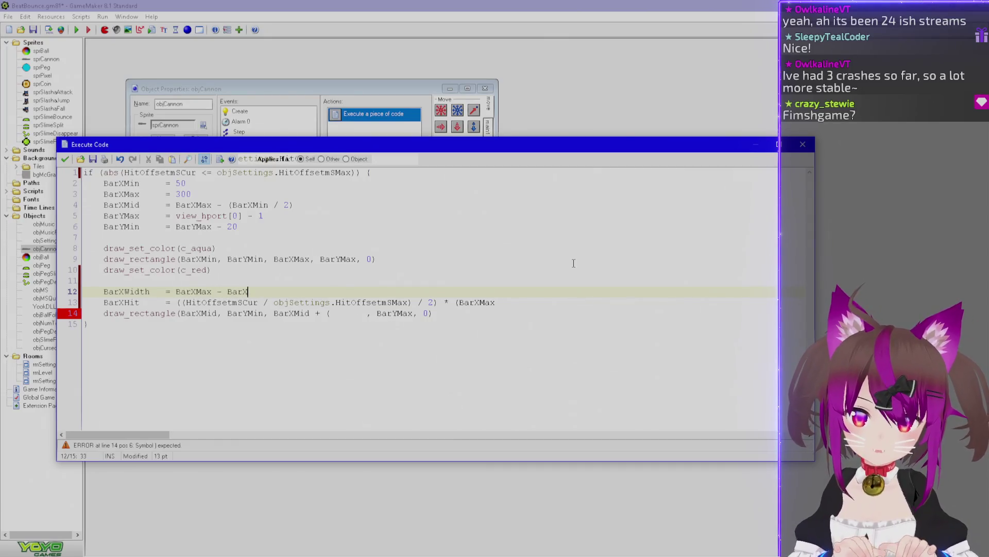
{"action": "double_click", "coordinate": [134, 292]}
{"action": "left_click_drag", "start_coordinate": [496, 302], "coordinate": [459, 303]}
{"action": "type", "text": "BarXWidth"}
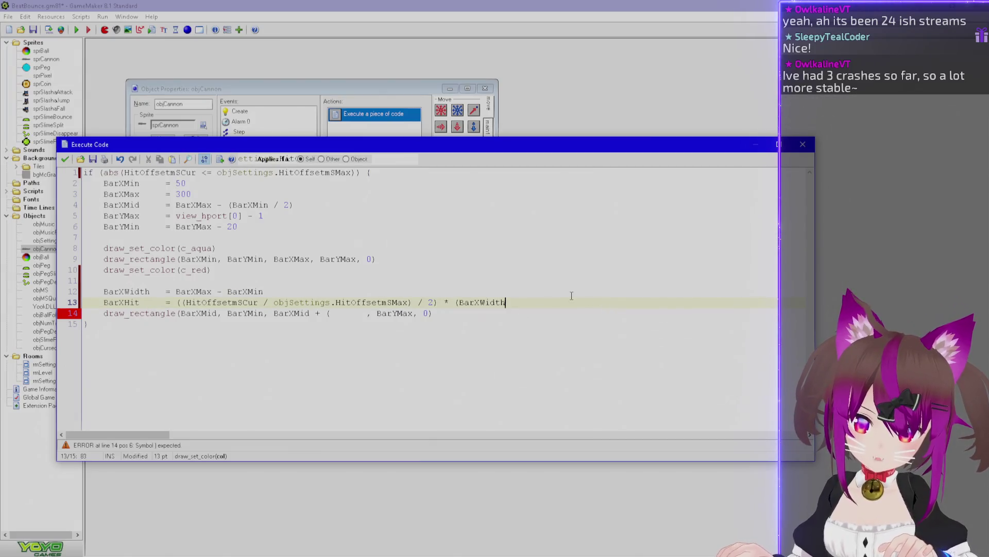
{"action": "type", "text": " * 0.5)"}
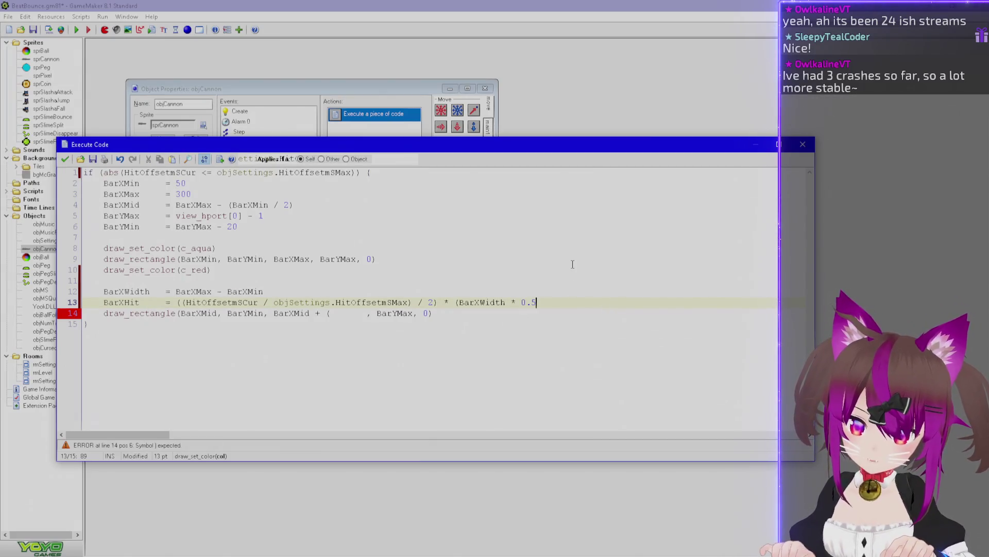
{"action": "key", "text": "BackSpace"}
{"action": "key", "text": "BackSpace"}
{"action": "key", "text": "BackSpace"}
{"action": "left_click", "coordinate": [183, 303]}
{"action": "key", "text": "BackSpace"}
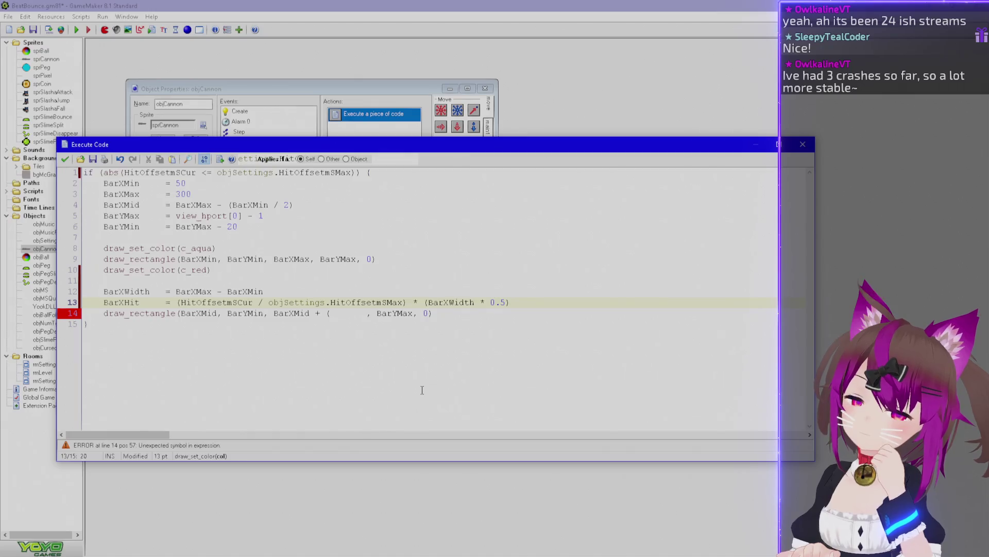
Rename BarXHit to BarXMidDiff, use it as the red rectangle's right edge, and run the game
{"action": "left_click", "coordinate": [125, 302]}
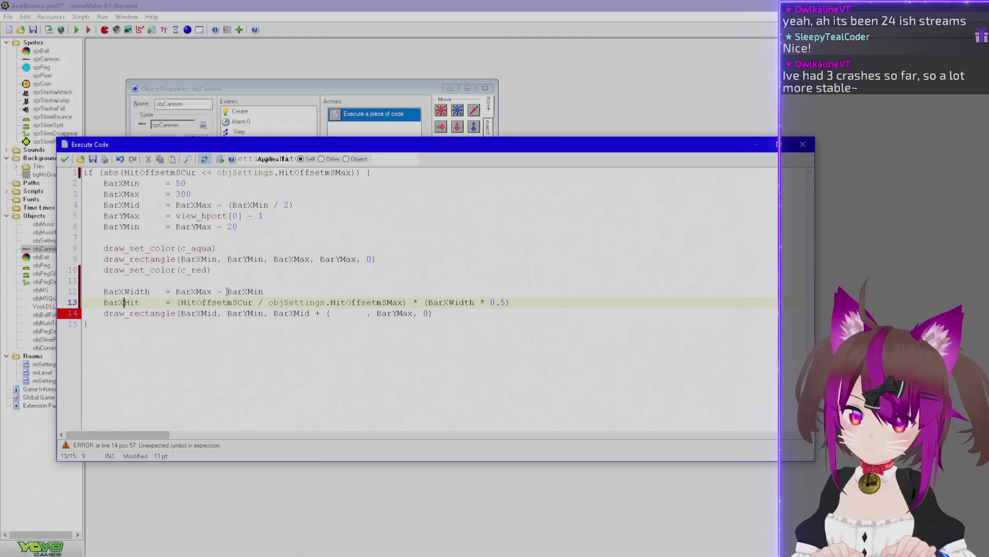
{"action": "type", "text": "Mid"}
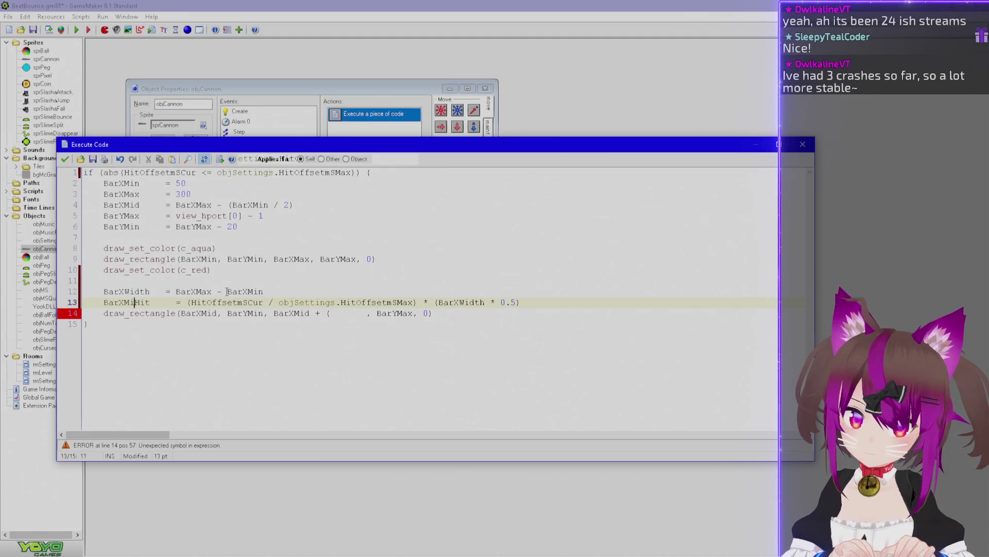
{"action": "key", "text": "shift+Right"}
{"action": "key", "text": "shift+Right"}
{"action": "key", "text": "shift+Right"}
{"action": "type", "text": "Diff"}
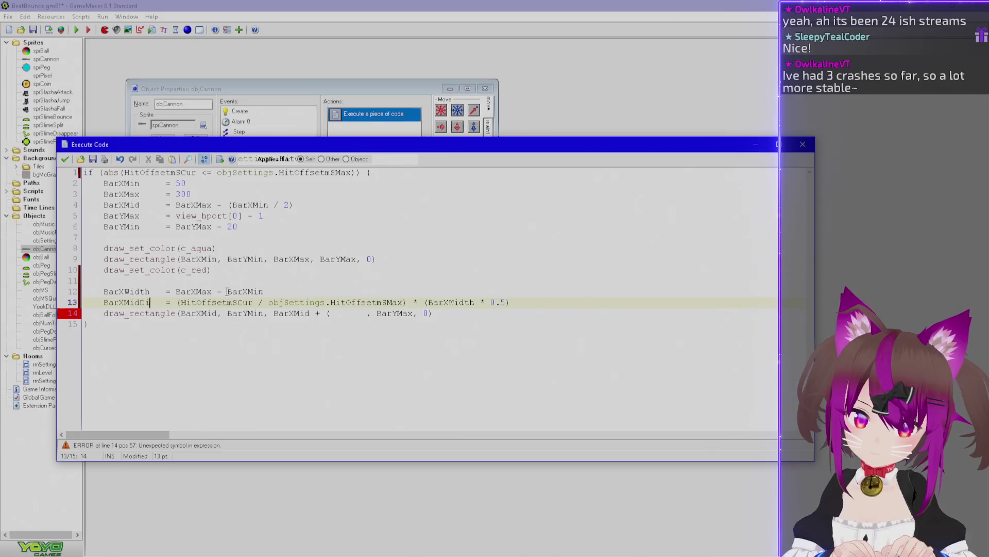
{"action": "key", "text": "Delete"}
{"action": "key", "text": "Delete"}
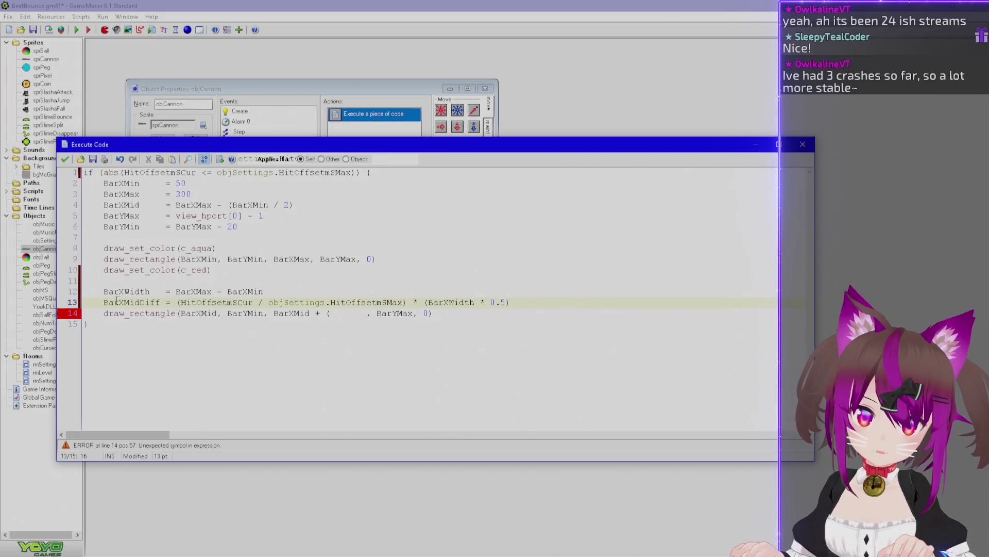
{"action": "double_click", "coordinate": [133, 302]}
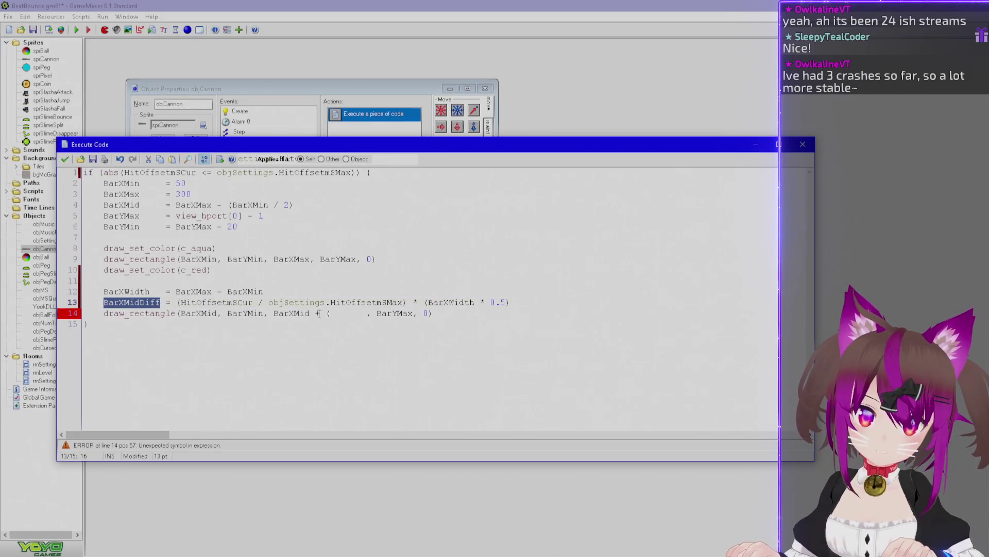
{"action": "left_click_drag", "start_coordinate": [329, 314], "coordinate": [367, 315]}
{"action": "key", "text": "ctrl+v"}
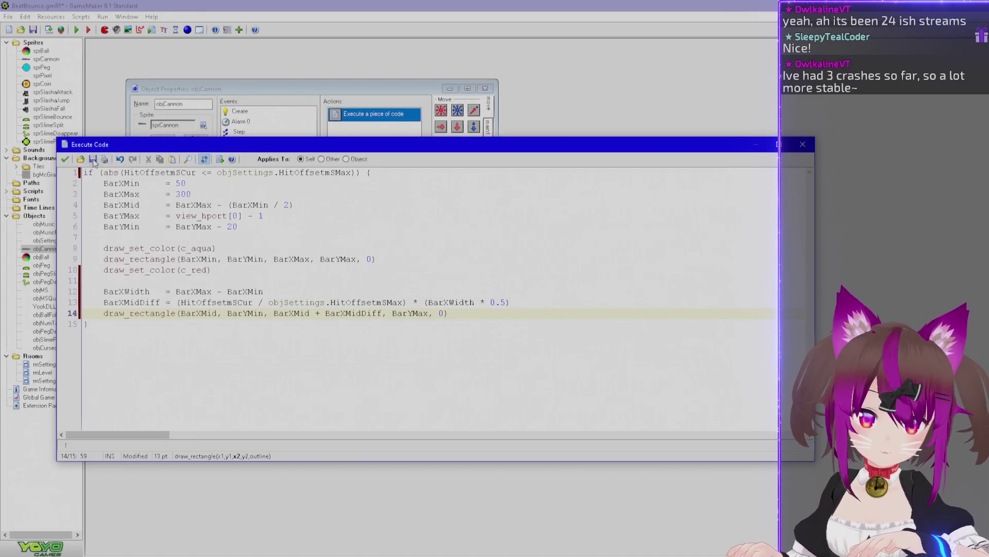
{"action": "left_click", "coordinate": [66, 160]}
{"action": "key", "text": "F5"}
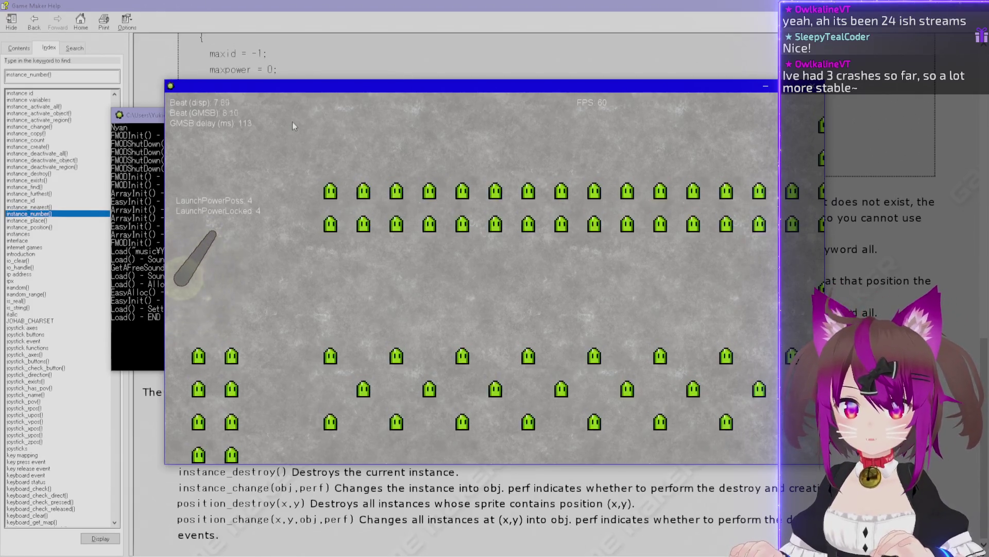
Launch the character in the test run, then prefix BarXMin's value with view_xport[0] +
{"action": "key", "text": "space"}
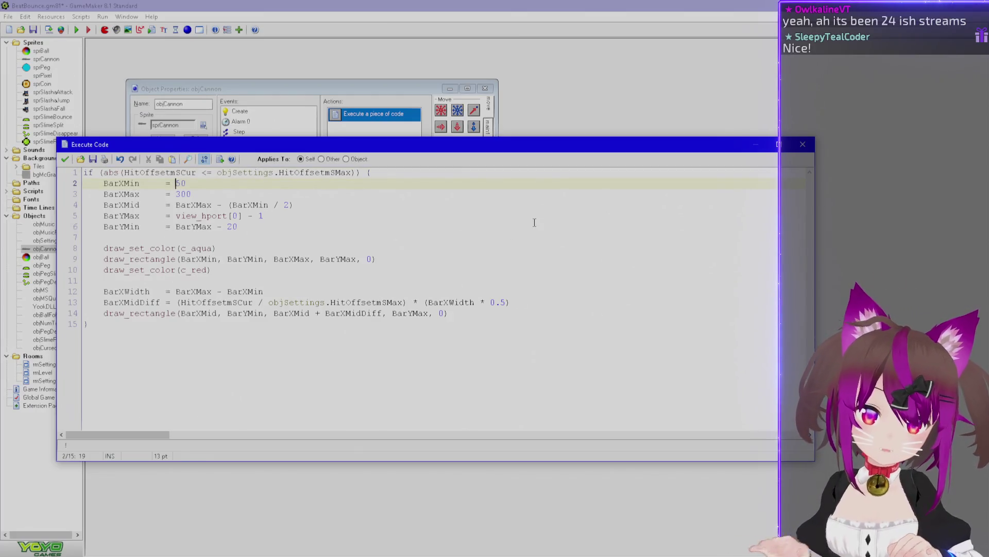
{"action": "type", "text": "view"}
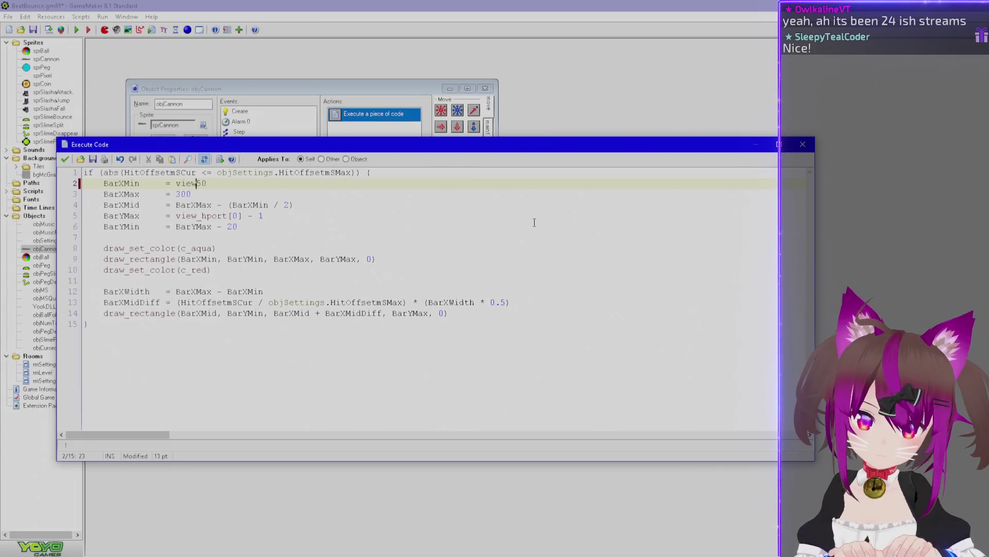
{"action": "type", "text": "_"}
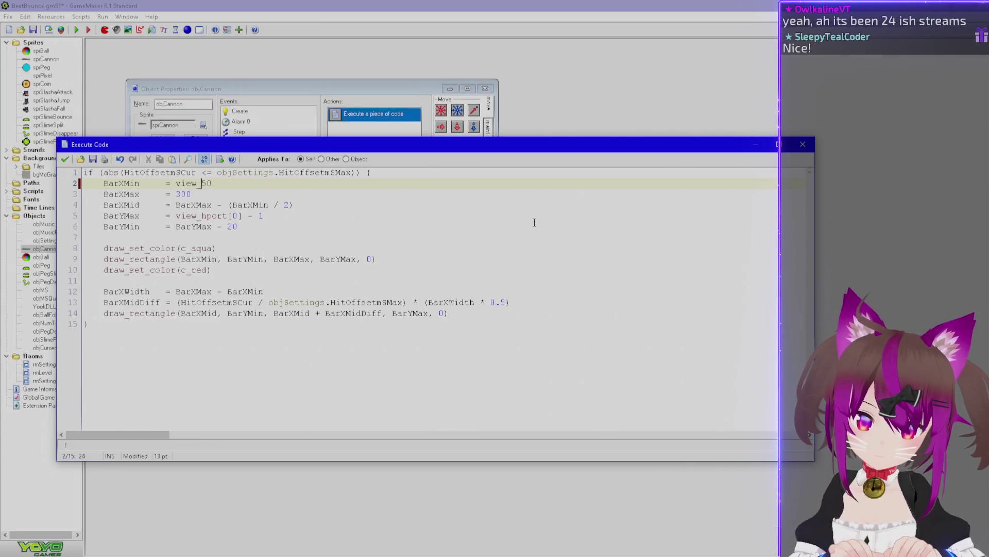
{"action": "type", "text": "xport[0] "}
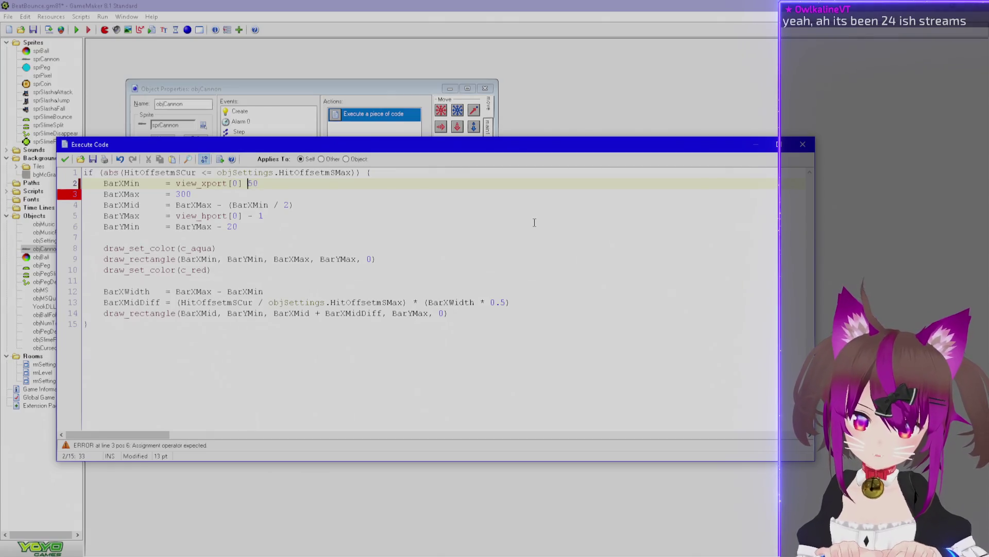
{"action": "type", "text": "+"}
Copy view_xport[0] + in front of BarXMax's 300, accept the code, and run the game
{"action": "key", "text": "ctrl+shift+Left"}
{"action": "key", "text": "ctrl+shift+Left"}
{"action": "key", "text": "ctrl+shift+Left"}
{"action": "key", "text": "ctrl+c"}
{"action": "key", "text": "Down"}
{"action": "key", "text": "ctrl+v"}
{"action": "key", "text": "Down"}
{"action": "key", "text": "Down"}
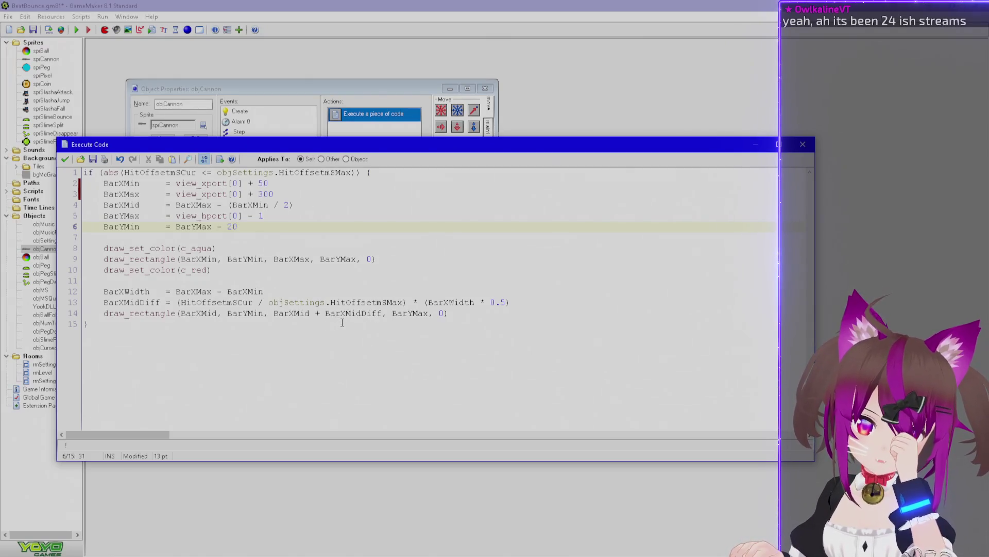
{"action": "left_click", "coordinate": [65, 160]}
{"action": "key", "text": "F5"}
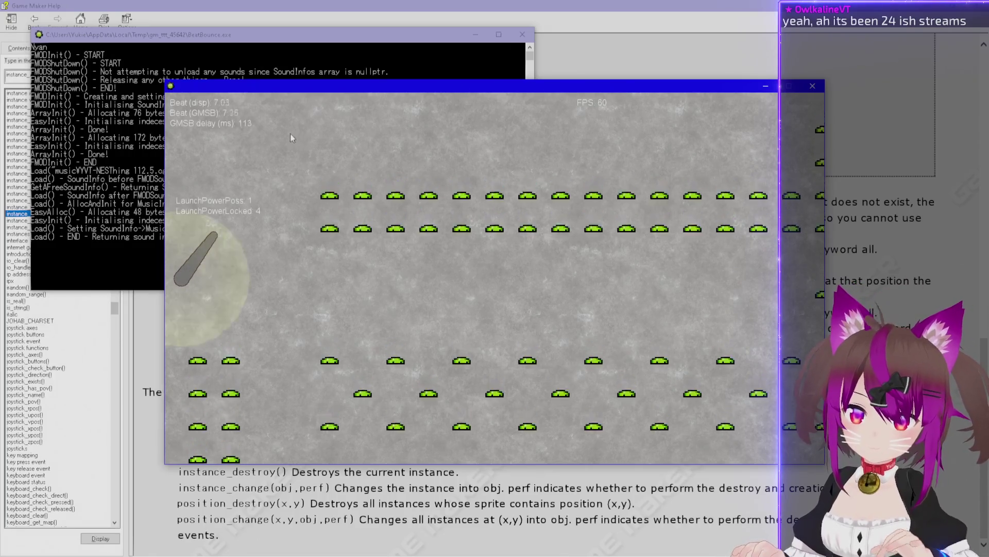
Launch the character three times while watching the aqua bar and red marker bottom-left
{"action": "key", "text": "space"}
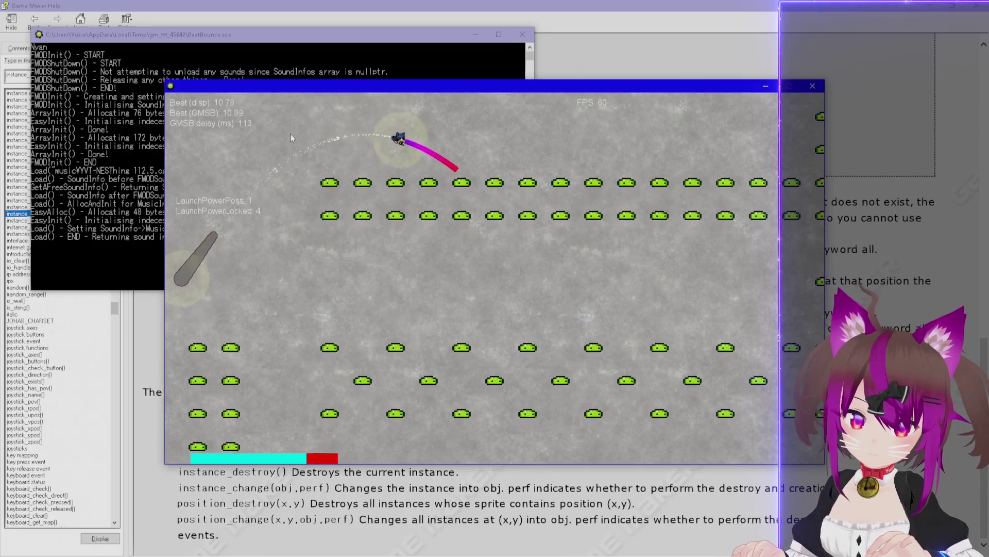
{"action": "key", "text": "space"}
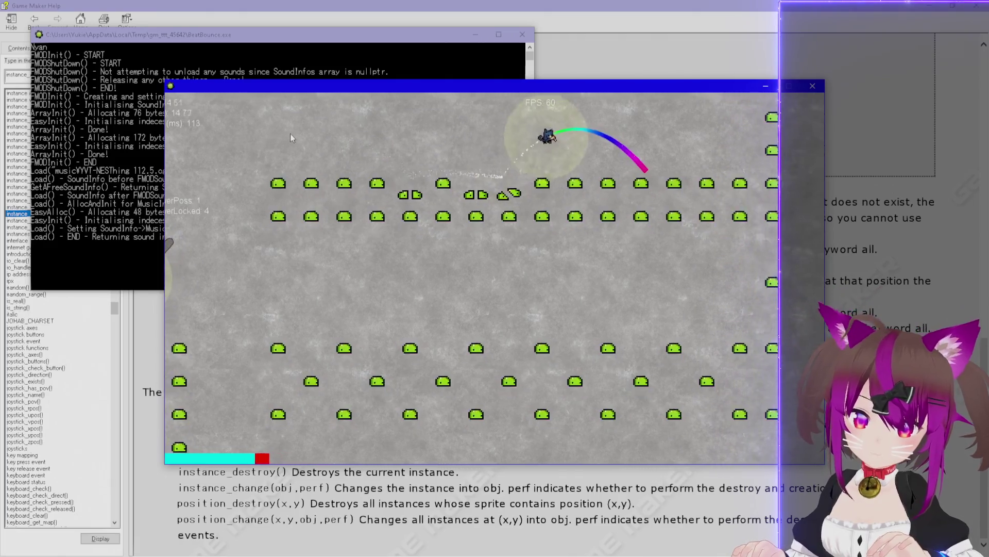
{"action": "key", "text": "space"}
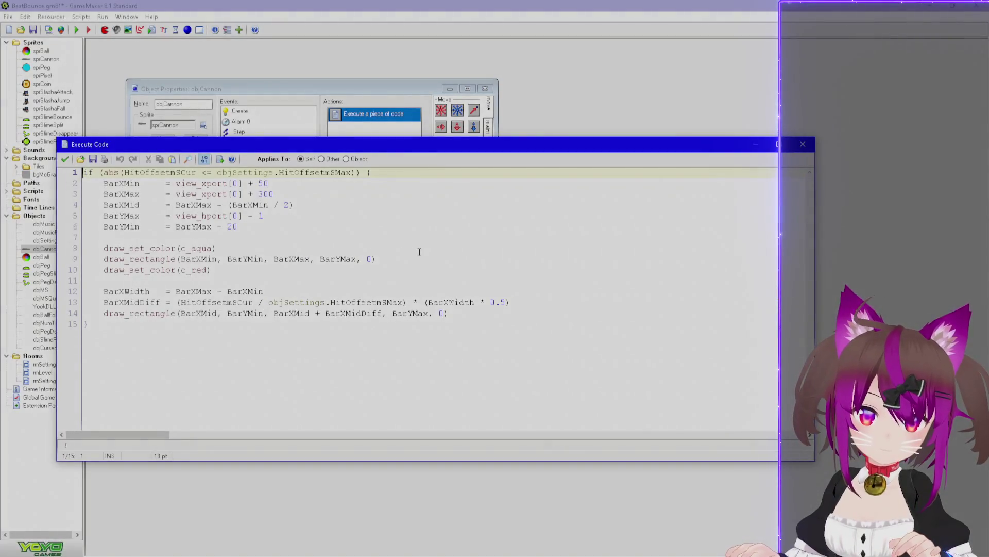
Change view_xport to view_xview on lines 2–3 and start replacing view_hport on line 5
{"action": "double_click", "coordinate": [213, 183]}
{"action": "left_click", "coordinate": [227, 184]}
{"action": "double_click", "coordinate": [227, 184]}
{"action": "left_click", "coordinate": [228, 184]}
{"action": "key", "text": "BackSpace"}
{"action": "key", "text": "BackSpace"}
{"action": "key", "text": "BackSpace"}
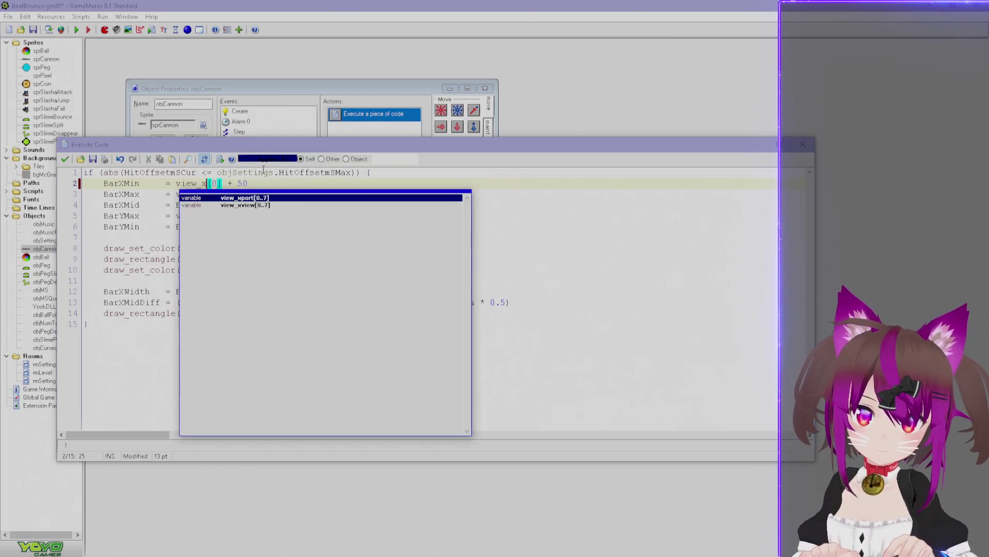
{"action": "type", "text": "v"}
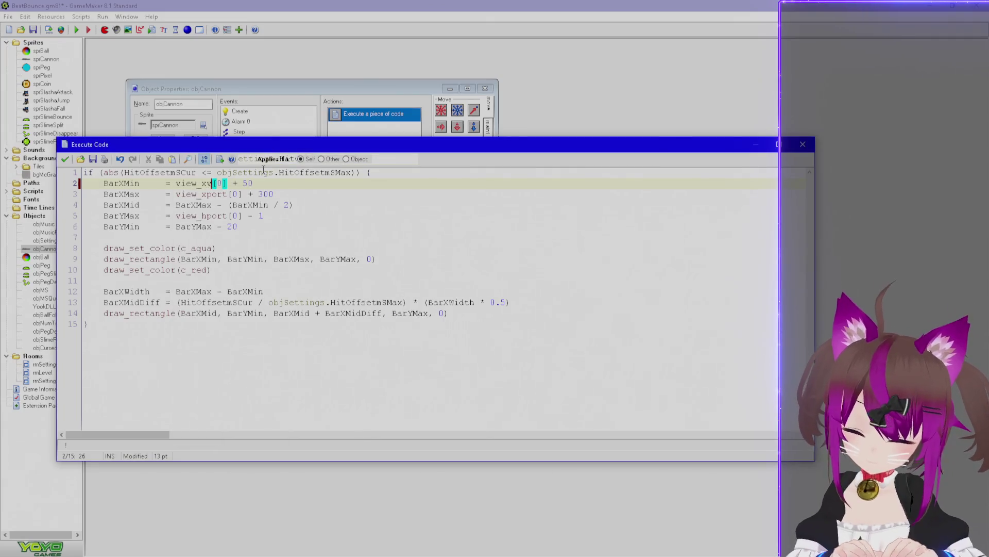
{"action": "key", "text": "Down"}
{"action": "key", "text": "Delete"}
{"action": "key", "text": "Delete"}
{"action": "key", "text": "Delete"}
{"action": "key", "text": "BackSpace"}
{"action": "type", "text": "v"}
{"action": "key", "text": "Right"}
{"action": "left_click_drag", "start_coordinate": [207, 216], "coordinate": [226, 217]}
{"action": "type", "text": "view"}
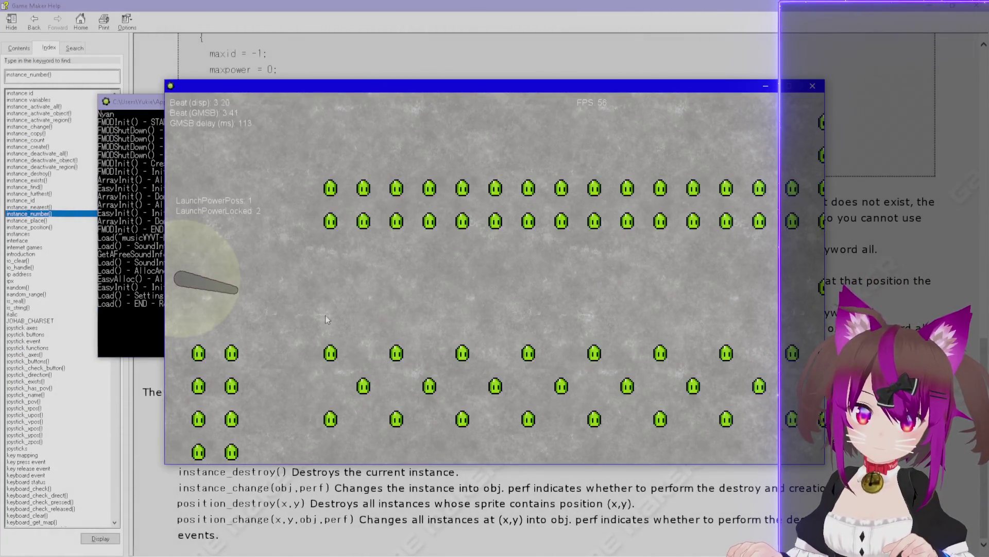
Fire the cannon once in the BeatBounce test run to check the bar's view-based left and right bounds
{"action": "left_click", "coordinate": [326, 313]}
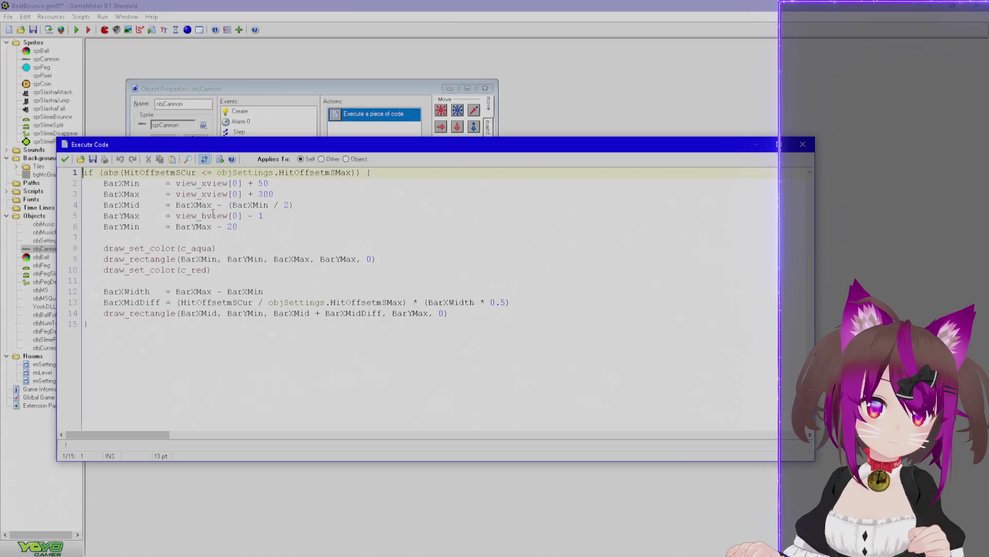
Change line 5's BarYMax from view_hview to view_yview[0] - 1, apply the code, and test-run with F5
{"action": "double_click", "coordinate": [208, 216]}
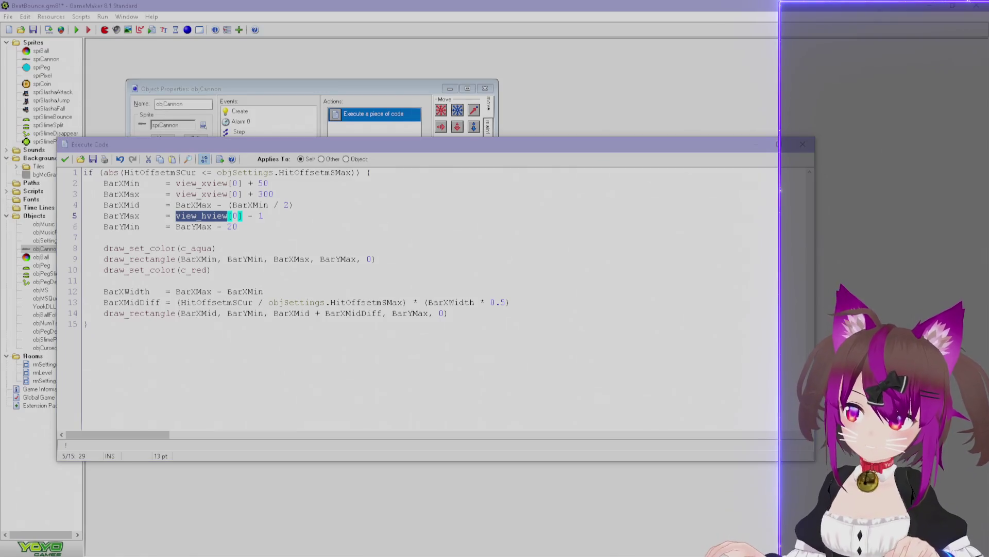
{"action": "key", "text": "alt+Tab"}
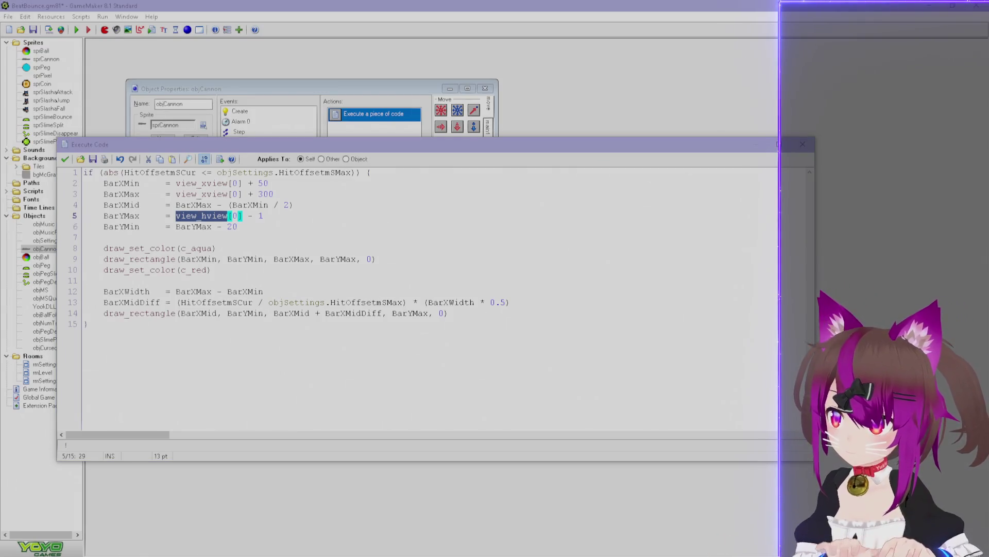
{"action": "type", "text": "of"}
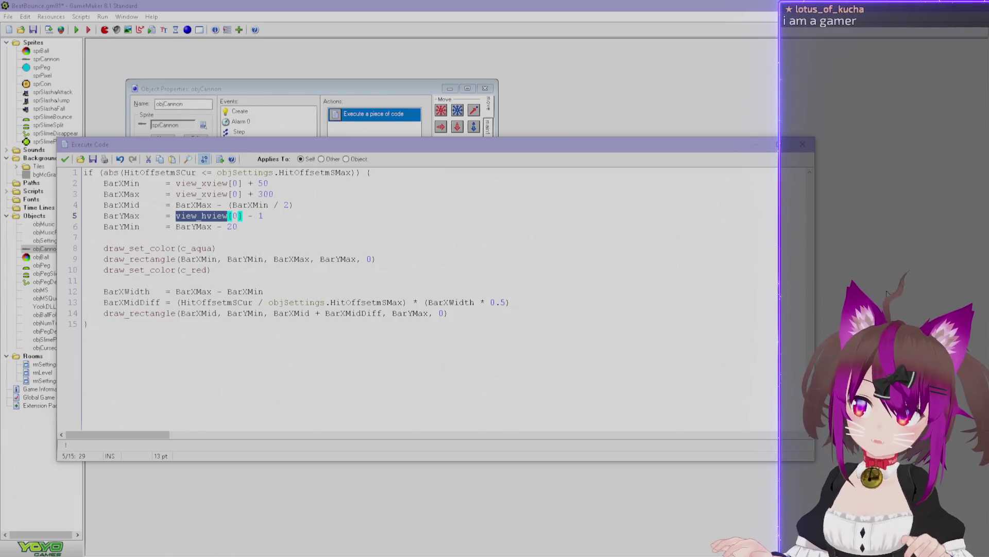
{"action": "left_click", "coordinate": [448, 160]}
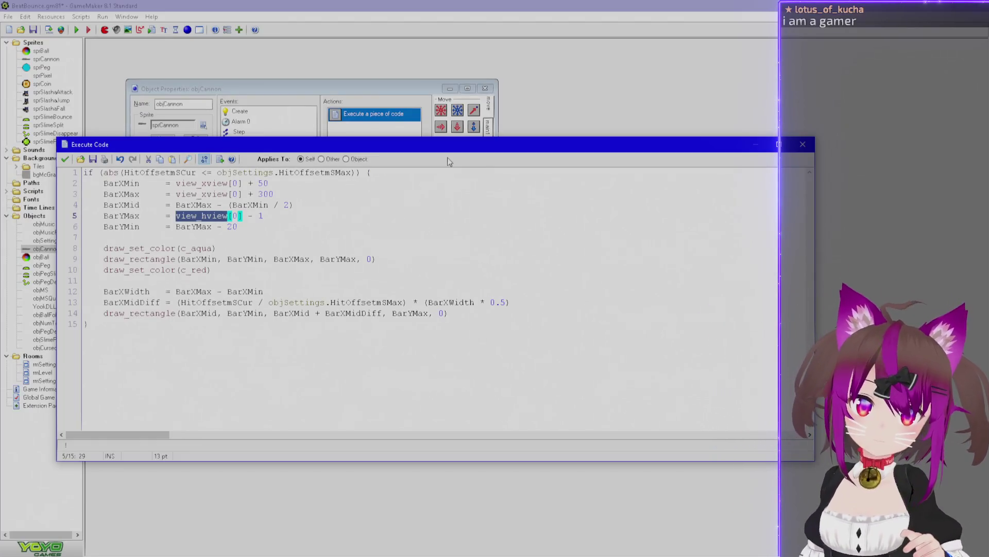
{"action": "left_click", "coordinate": [206, 215]}
{"action": "type", "text": "y"}
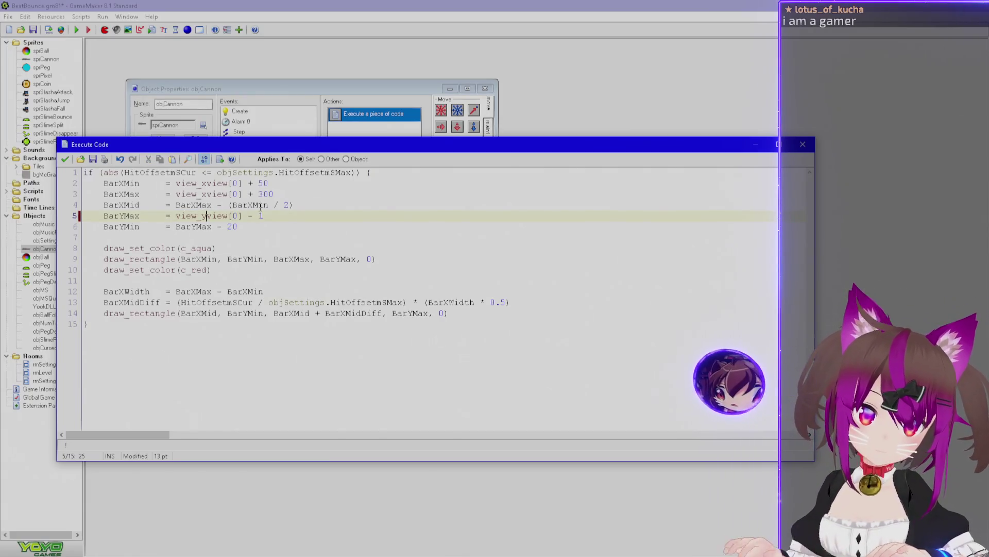
{"action": "left_click", "coordinate": [64, 159]}
{"action": "key", "text": "F5"}
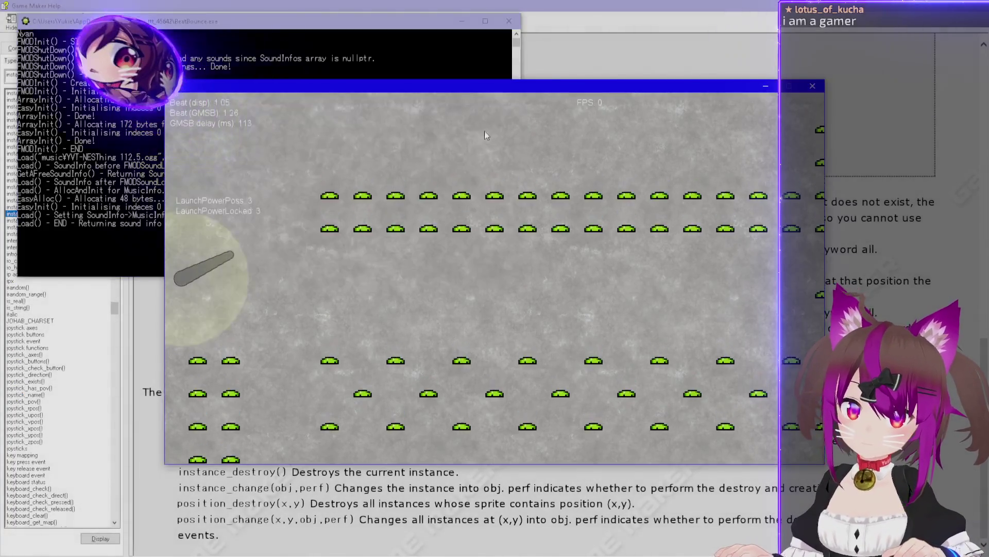
Launch a ball in the running game to check the bar's new bottom edge
{"action": "left_click", "coordinate": [461, 193]}
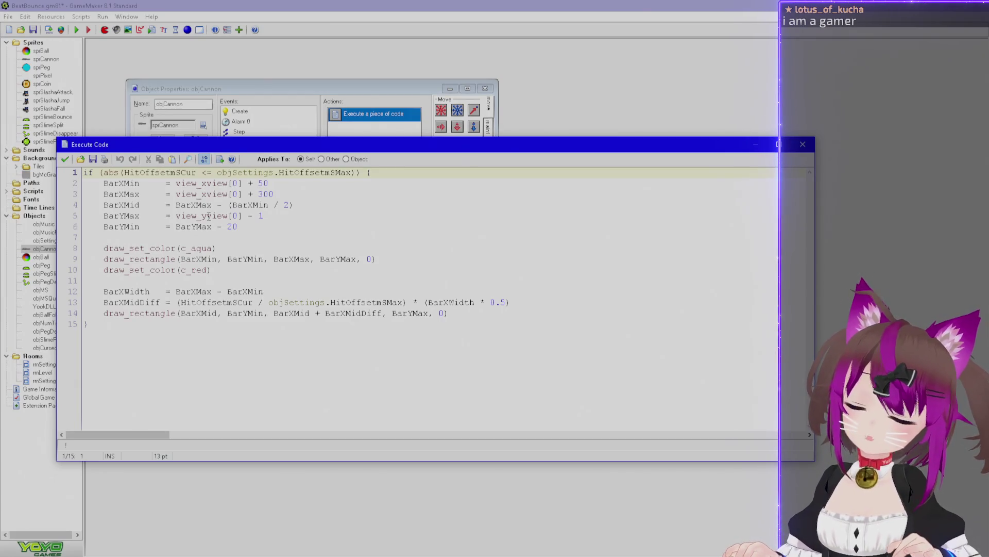
Insert '+ view_hview[0]' before '- 1' on line 5 so BarYMax becomes view_yview[0] + view_hview[0] - 1
{"action": "left_click", "coordinate": [179, 215]}
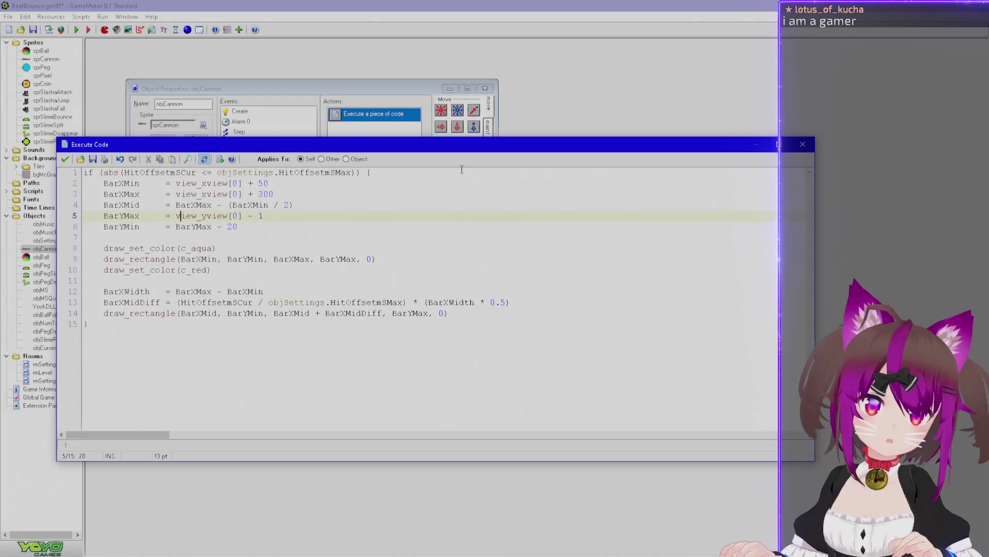
{"action": "left_click", "coordinate": [247, 215]}
{"action": "type", "text": "+ view_h"}
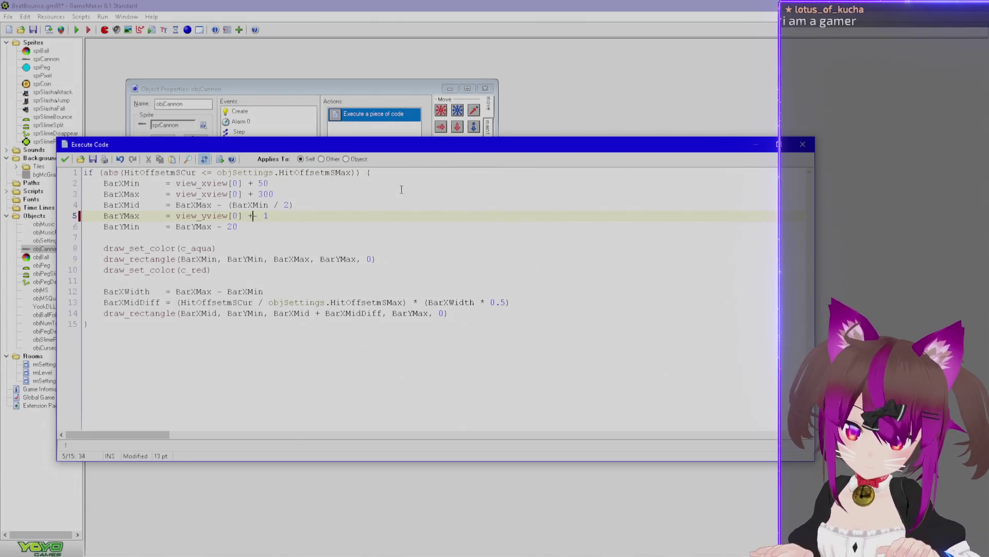
{"action": "type", "text": "view[0]"}
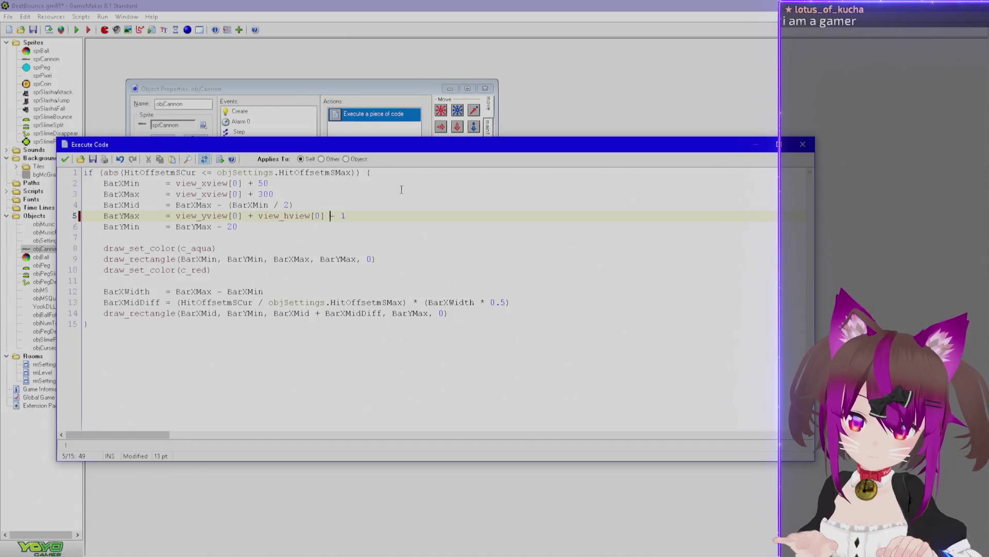
{"action": "key", "text": "alt+Tab"}
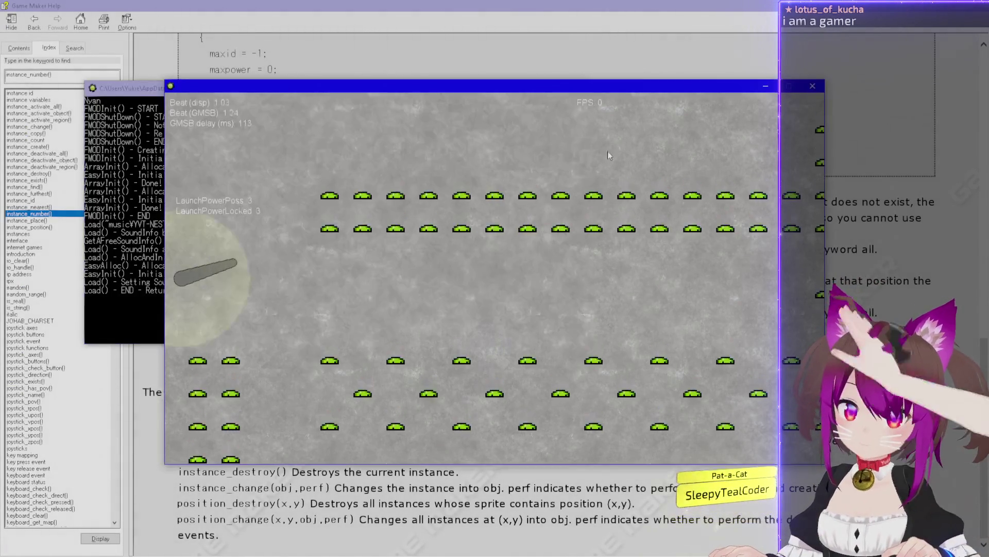
Fire a shot with Space to see the aqua bar and red marker along the view's bottom edge
{"action": "key", "text": "space"}
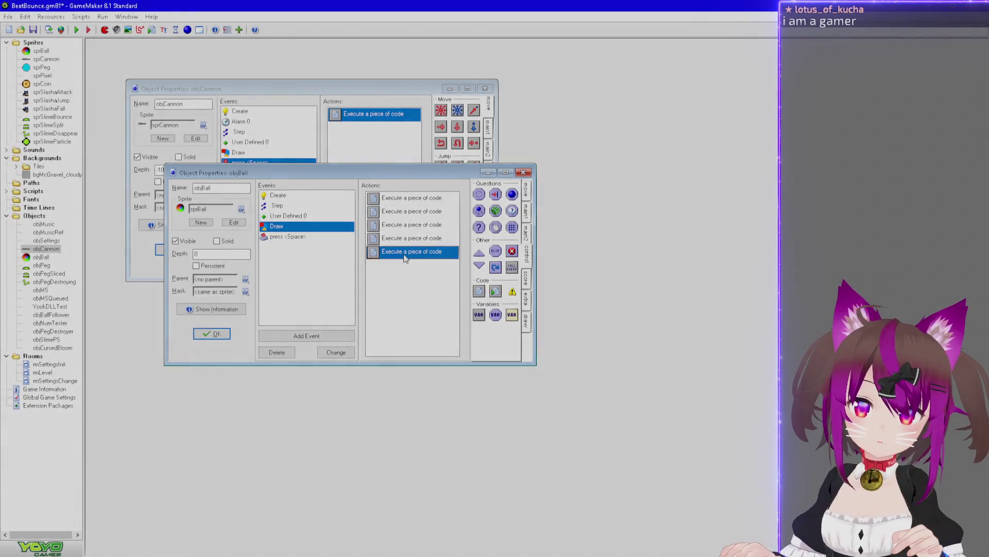
Reopen the Draw event's 'Execute a piece of code' action to view the timing-bar code
{"action": "double_click", "coordinate": [405, 255]}
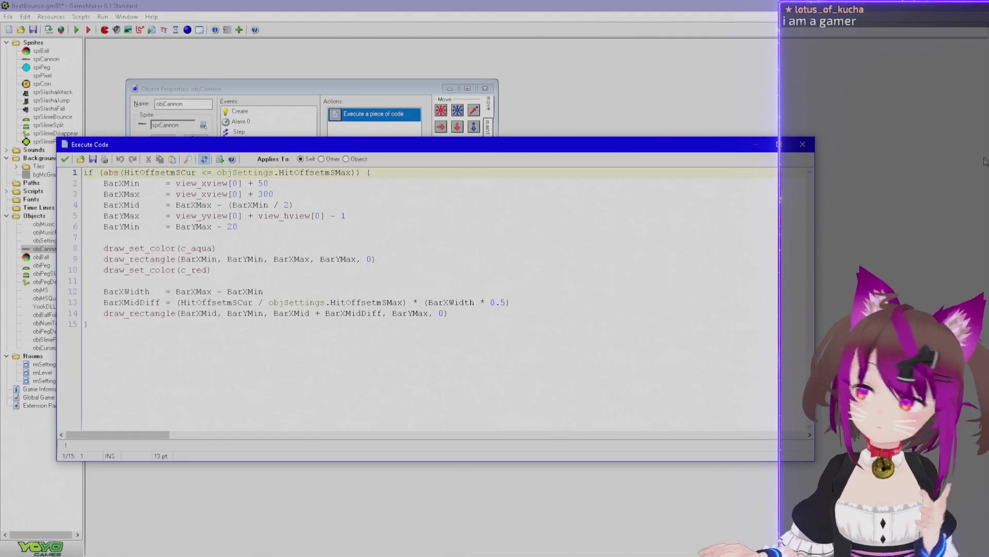
Review the BarYMax and BarXMidDiff terms on line 14 of the timing-bar code
{"action": "key", "text": "alt+Tab"}
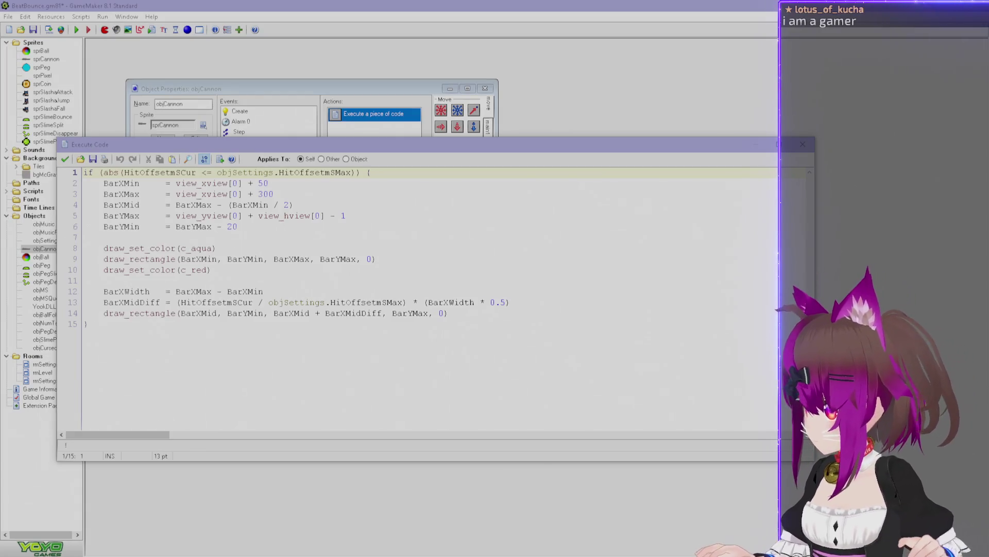
{"action": "key", "text": "alt+Tab"}
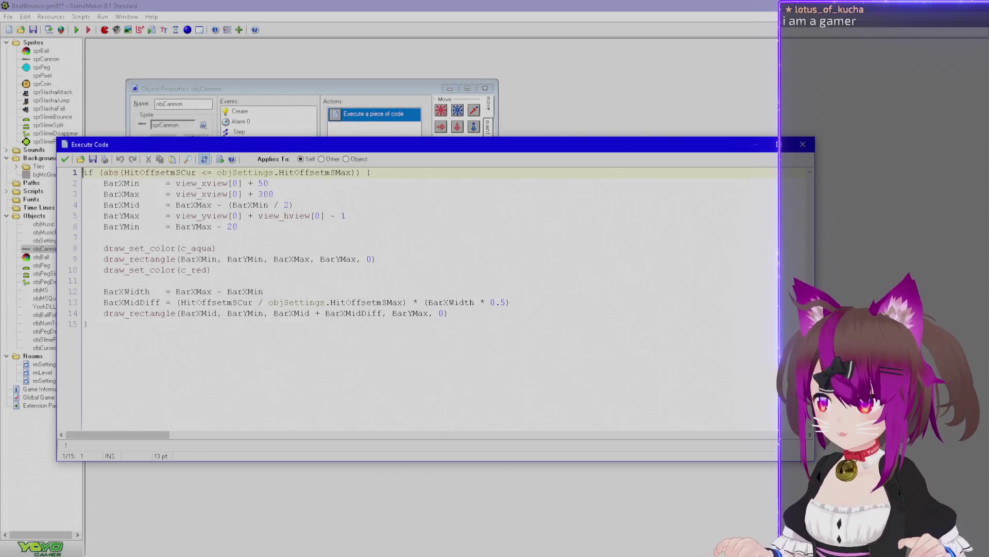
{"action": "key", "text": "alt+Tab"}
{"action": "left_click", "coordinate": [646, 306]}
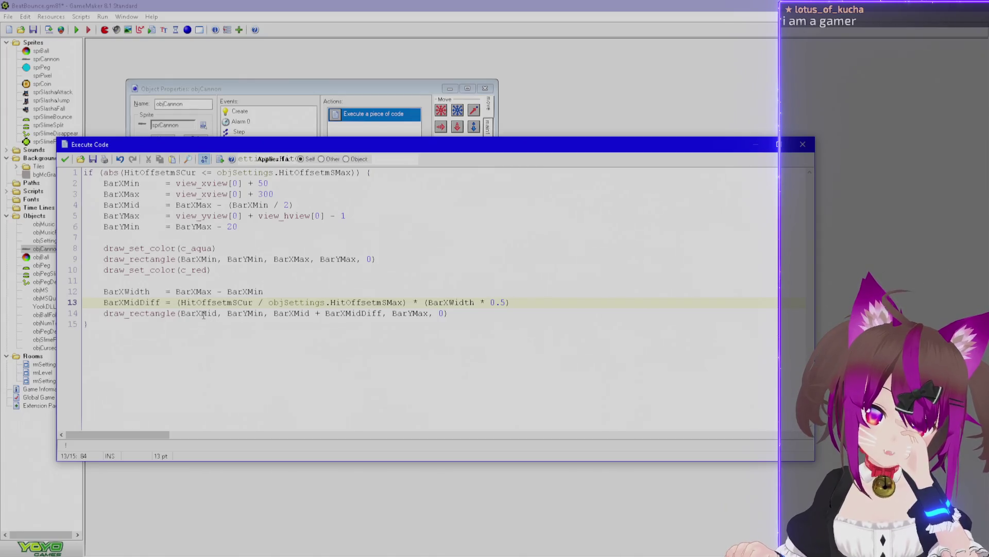
{"action": "double_click", "coordinate": [316, 313]}
{"action": "double_click", "coordinate": [396, 313]}
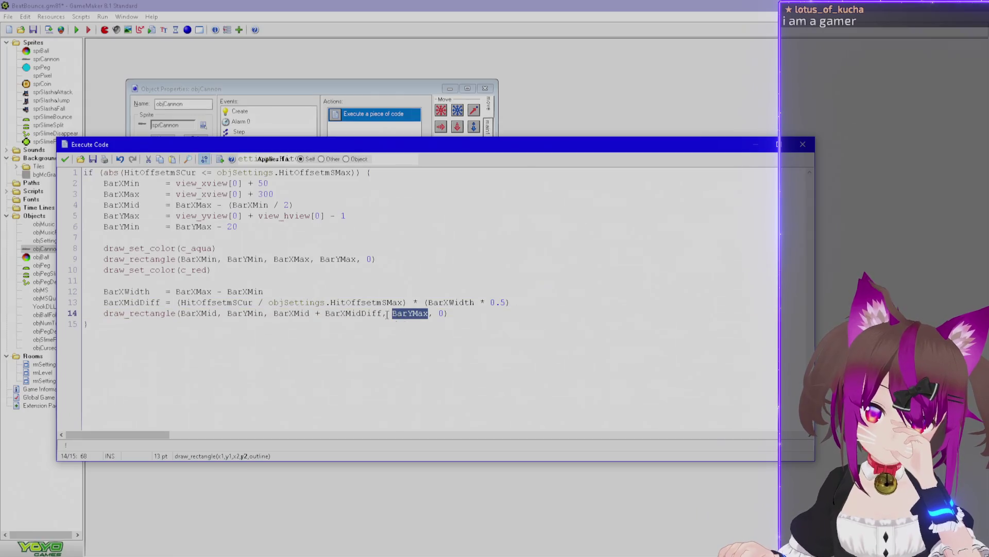
{"action": "double_click", "coordinate": [352, 314]}
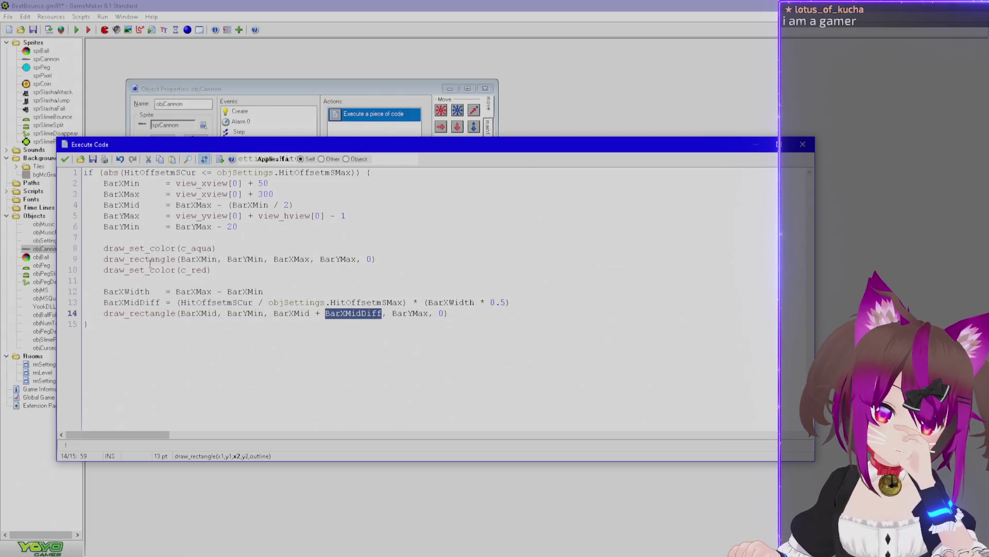
Check the hit-offset ratio, bar width and horizontal bounds, then close the editor and save BeatBounce
{"action": "left_click_drag", "start_coordinate": [413, 302], "coordinate": [177, 302]}
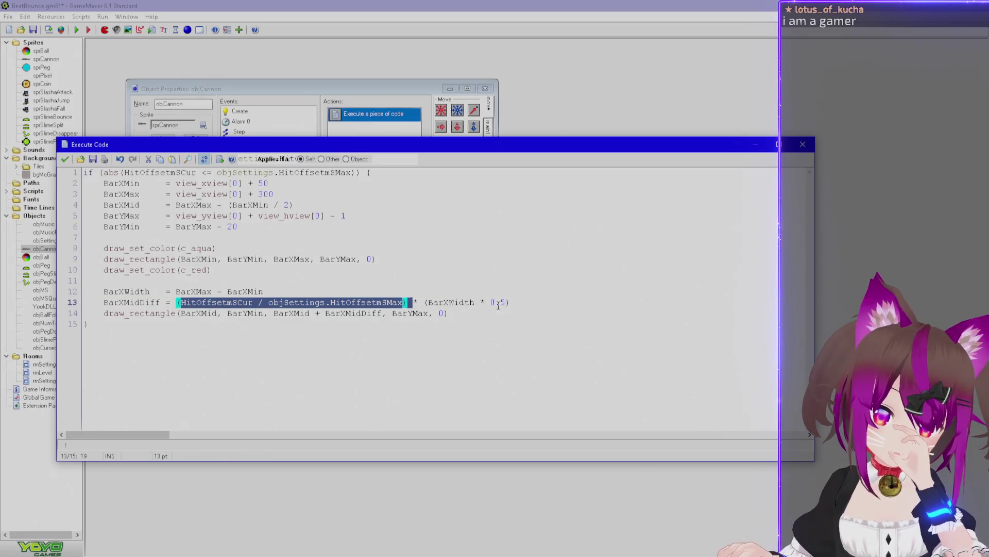
{"action": "left_click_drag", "start_coordinate": [264, 292], "coordinate": [176, 292]}
{"action": "left_click_drag", "start_coordinate": [75, 195], "coordinate": [74, 188]}
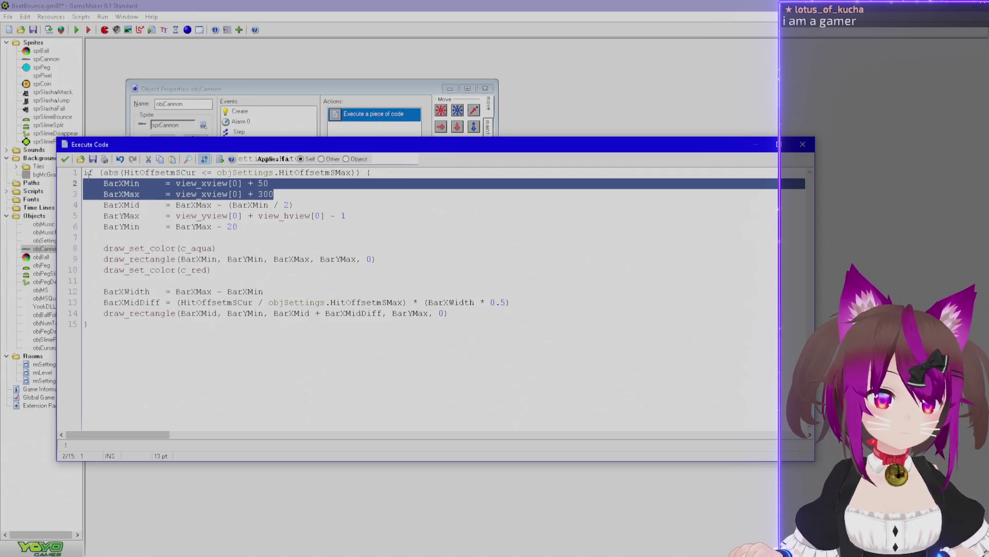
{"action": "left_click", "coordinate": [66, 160]}
{"action": "key", "text": "ctrl+s"}
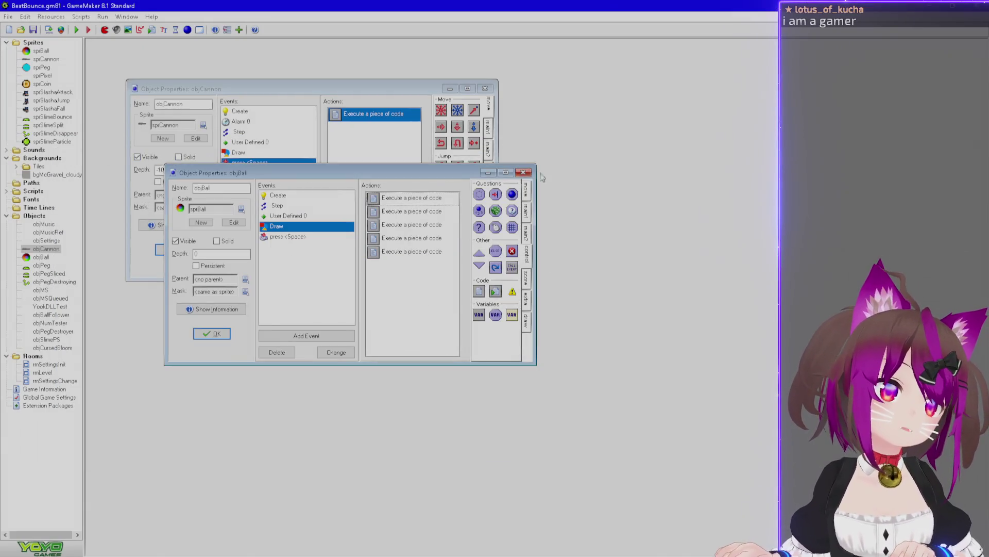